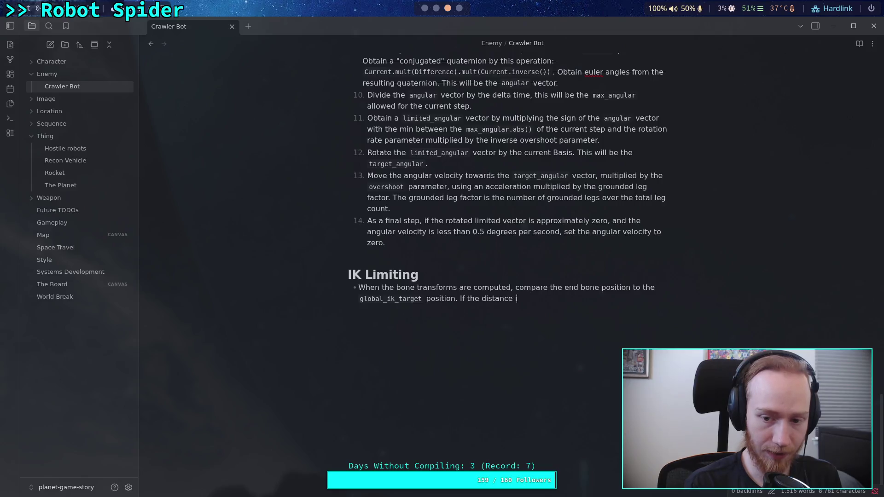
Step: Continue the IK Limiting bullet: the distance is greater than `some small constant distance`
text(reater than )
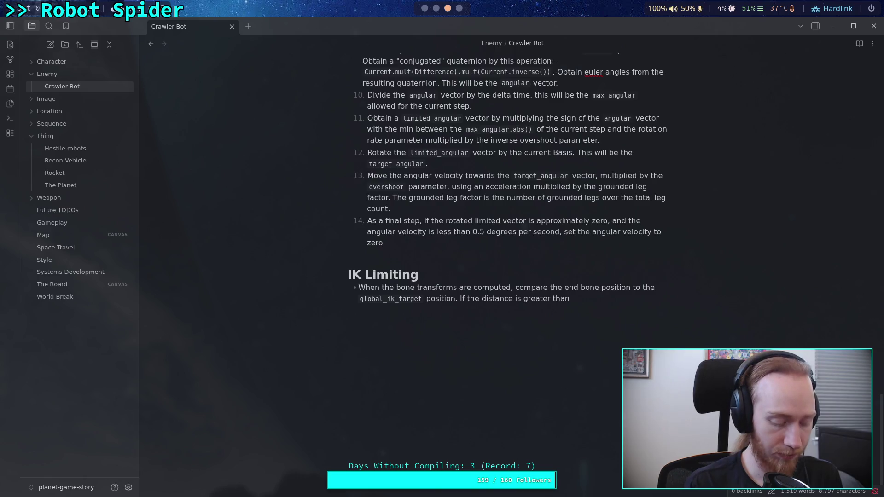
text(`)
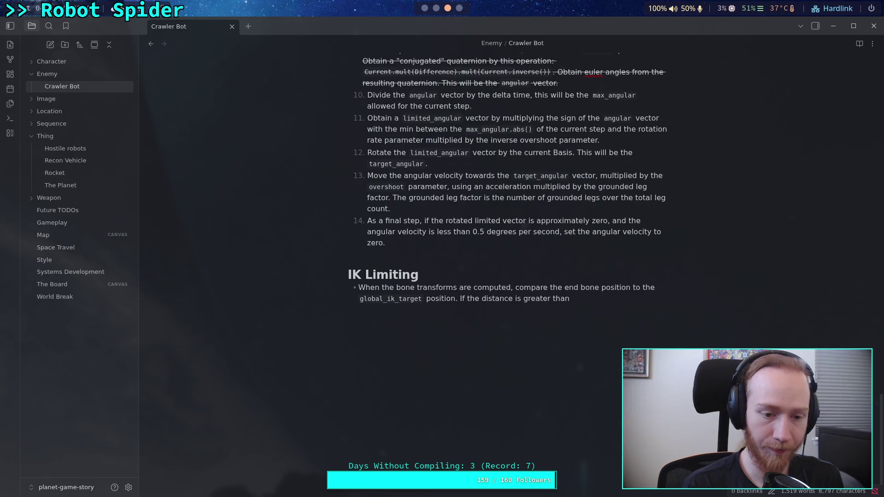
text(some cont)
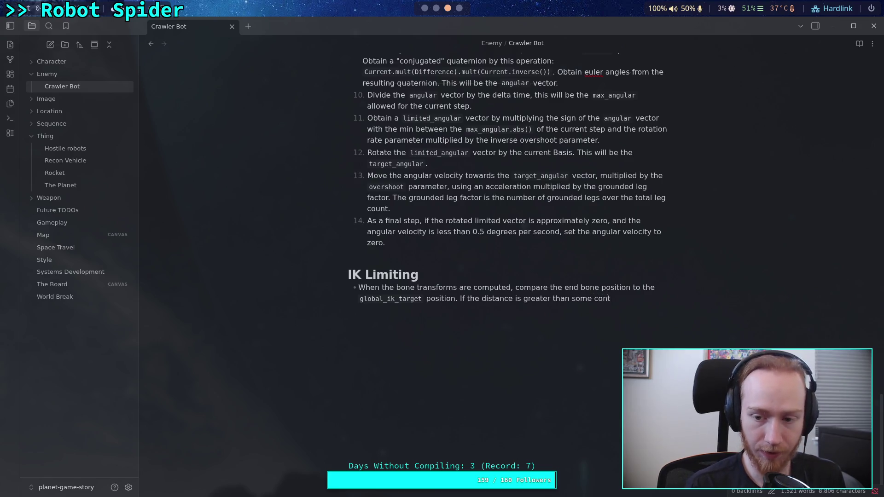
key(BackSpace)
text(stant)
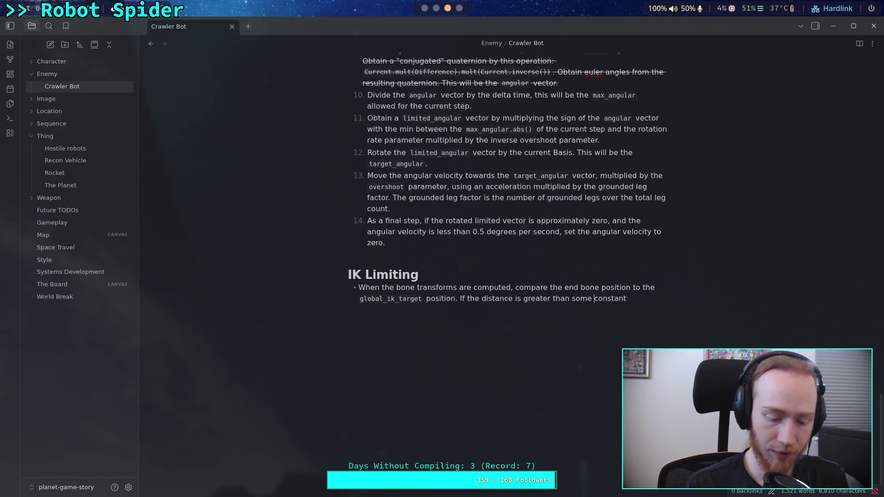
text(small )
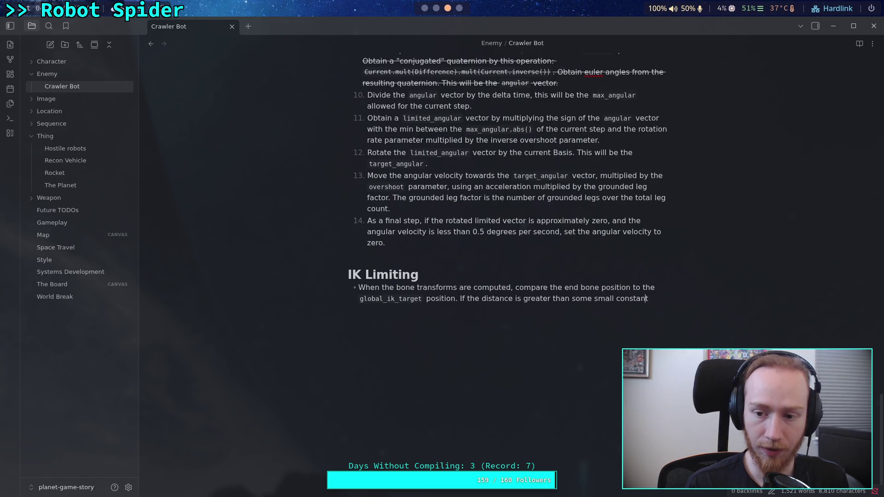
text( distance)
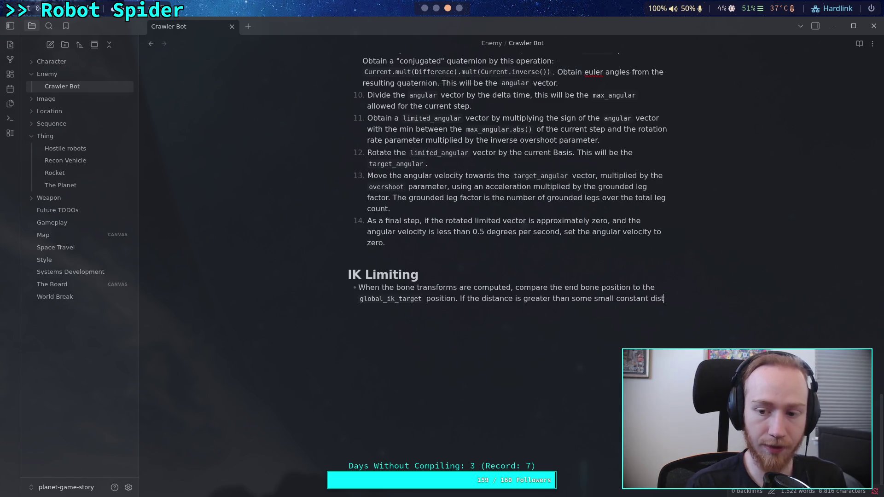
text(,)
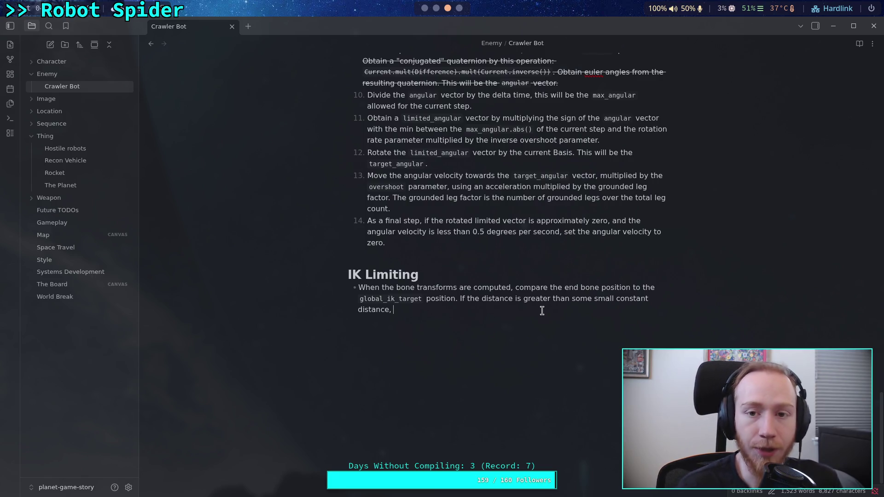
Step: In Godot, open CrawlerBot's big_crawler_bot scene for editing and select its FL_Leg node
click(436, 8)
click(424, 9)
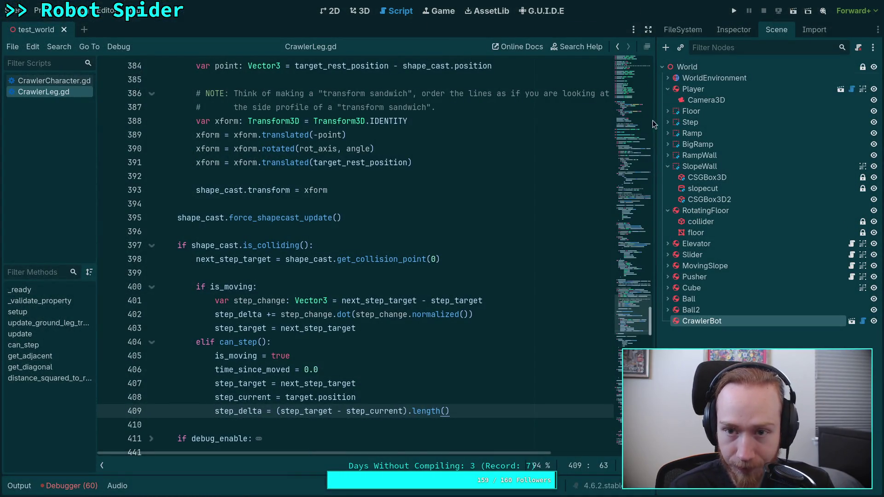
click(736, 29)
click(776, 29)
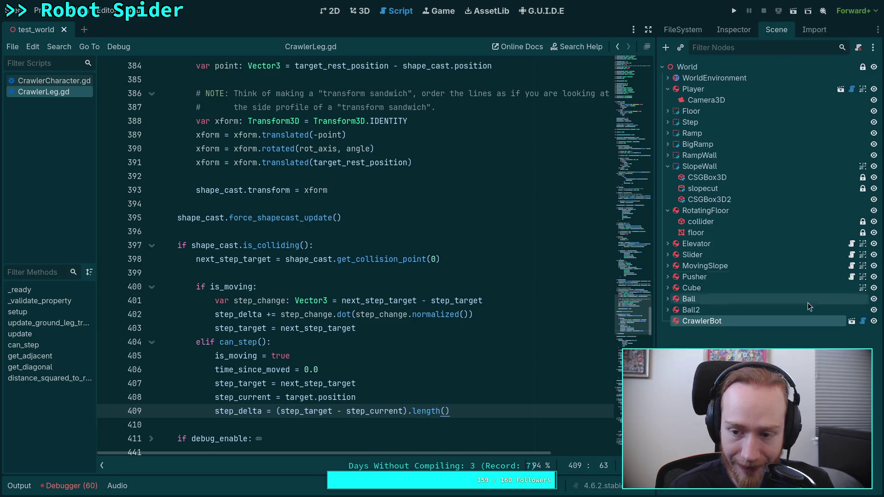
click(852, 322)
click(717, 144)
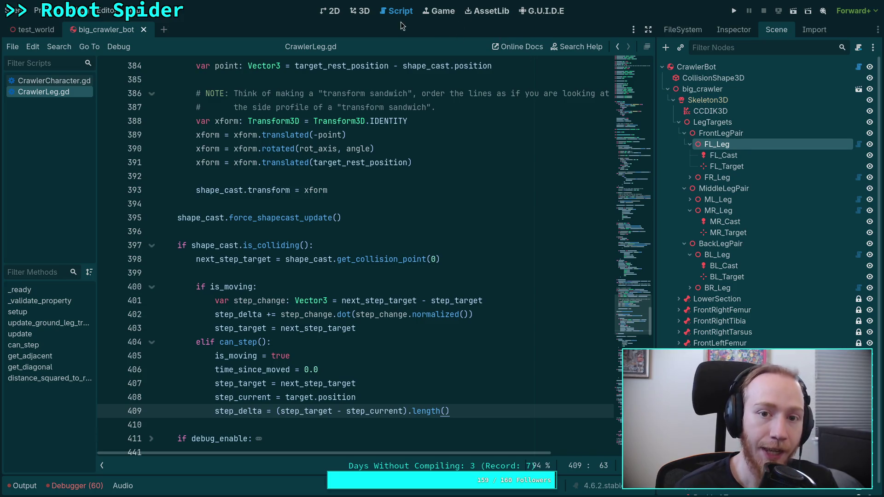
Step: In the 3D top view, rotate FL_Leg about 15 degrees and nudge it up
click(359, 16)
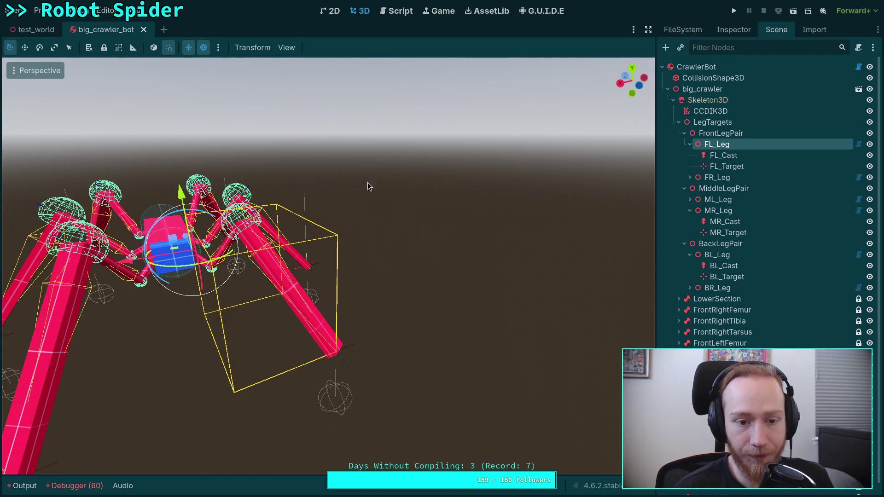
click(632, 69)
mouse_move(425, 275)
mouse_down()
mouse_move(467, 314)
mouse_move(487, 249)
mouse_up()
click(634, 76)
drag(529, 318, 434, 219)
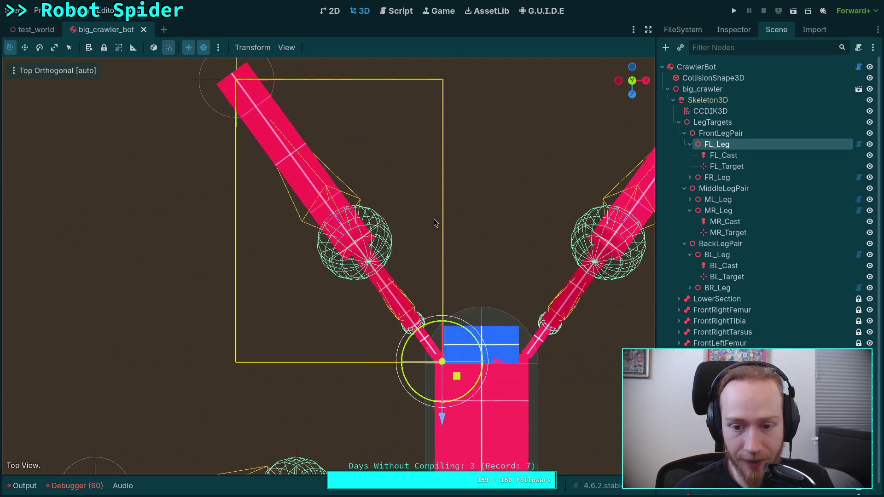
mouse_move(479, 343)
mouse_down()
mouse_move(472, 332)
mouse_move(468, 339)
mouse_up()
mouse_move(455, 377)
mouse_down()
mouse_move(456, 355)
mouse_move(424, 377)
mouse_move(463, 380)
mouse_up()
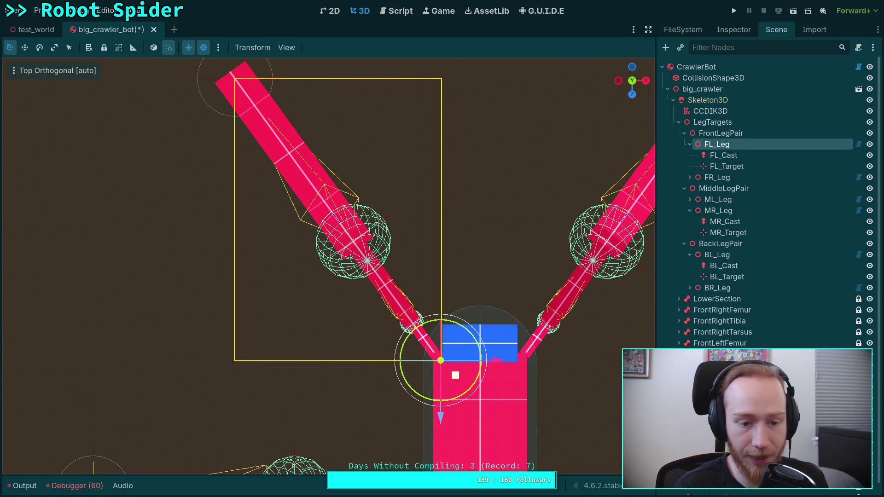
Step: Close big_crawler_bot without saving and return to the CrawlerLeg.gd script
click(153, 30)
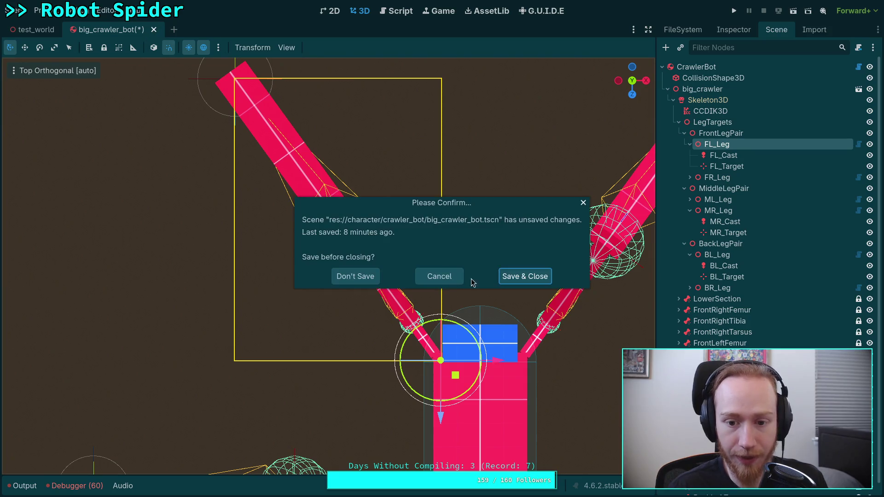
click(355, 275)
click(396, 11)
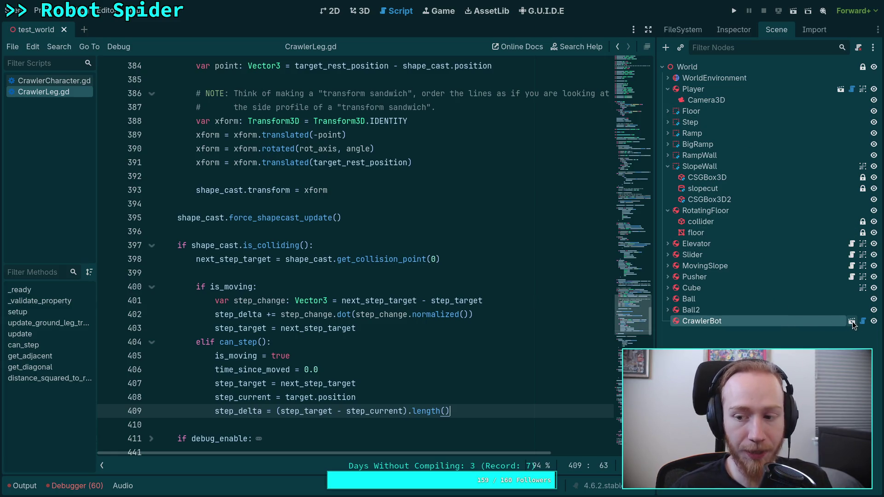
click(333, 273)
scroll(339, 265, up, 7)
scroll(340, 263, down, 4)
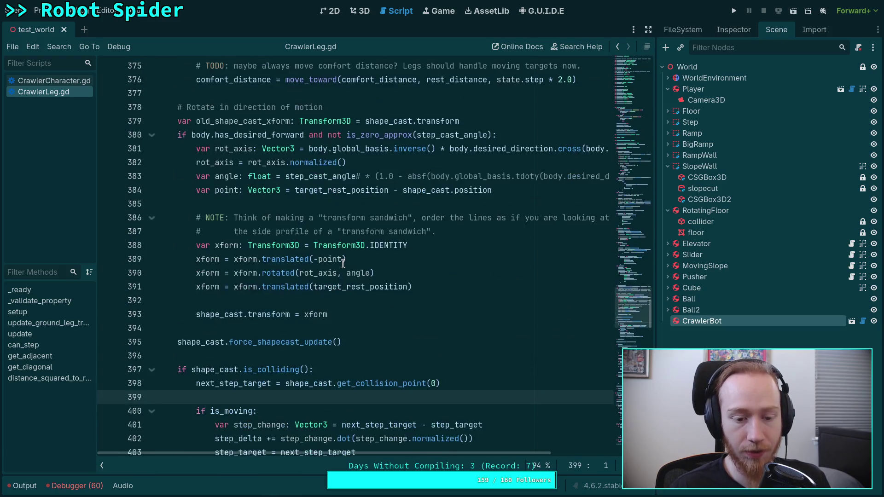
scroll(271, 389, up, 11)
scroll(271, 388, up, 20)
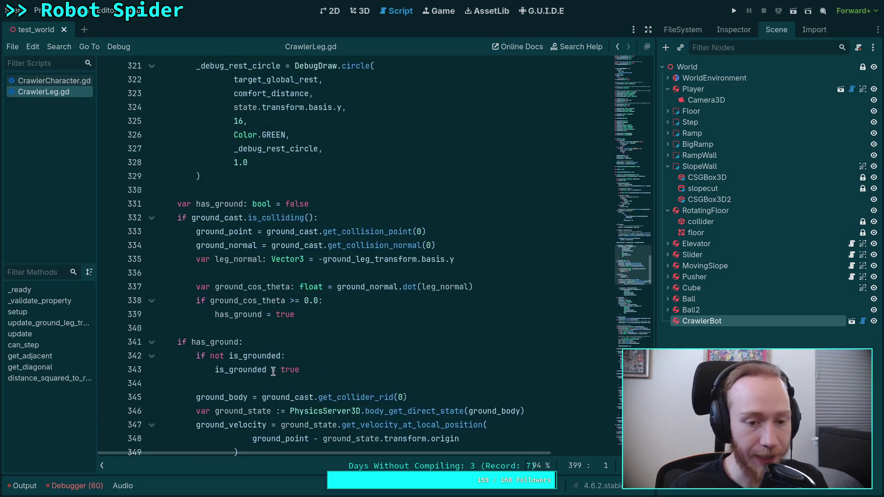
scroll(270, 354, up, 8)
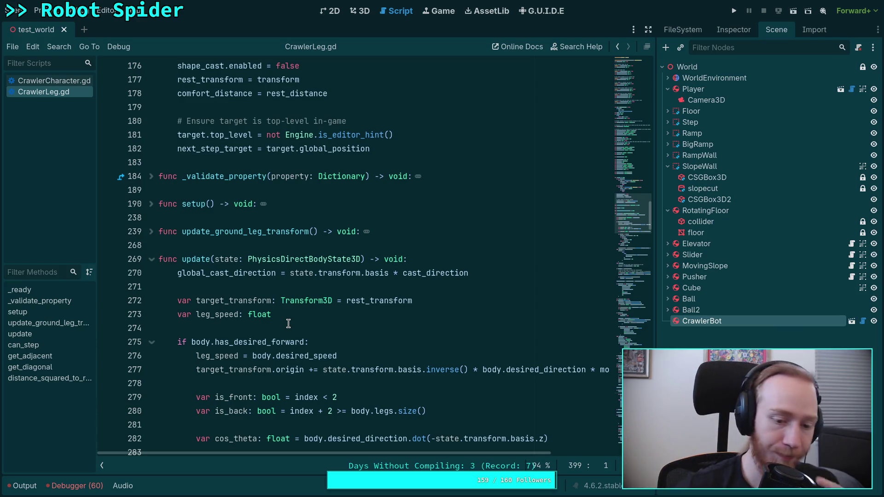
scroll(288, 323, down, 3)
click(236, 204)
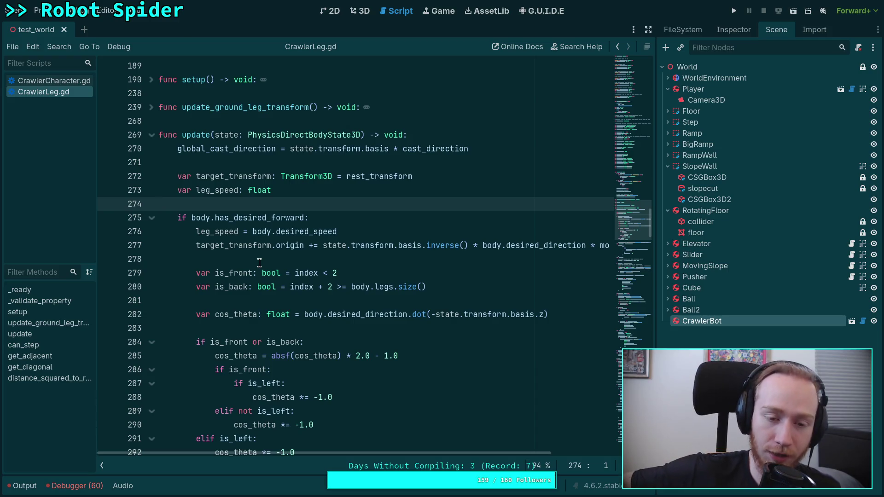
click(259, 262)
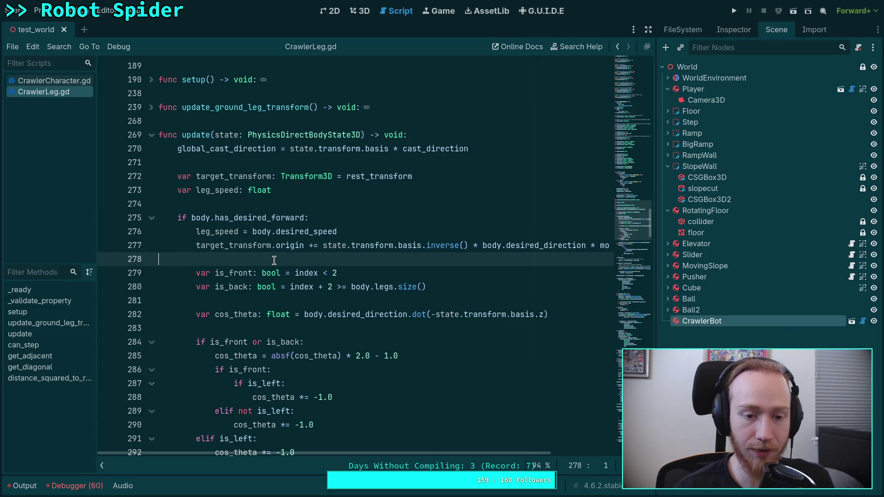
scroll(259, 263, down, 2)
scroll(227, 350, up, 4)
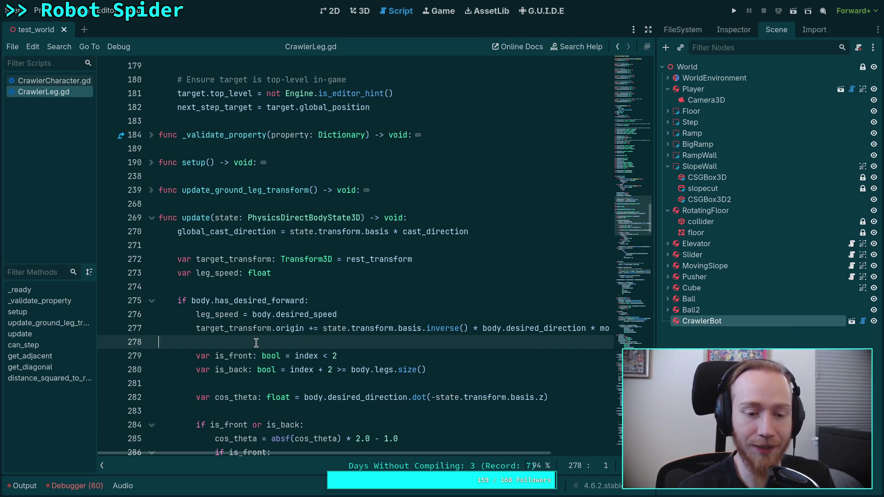
scroll(424, 332, down, 3)
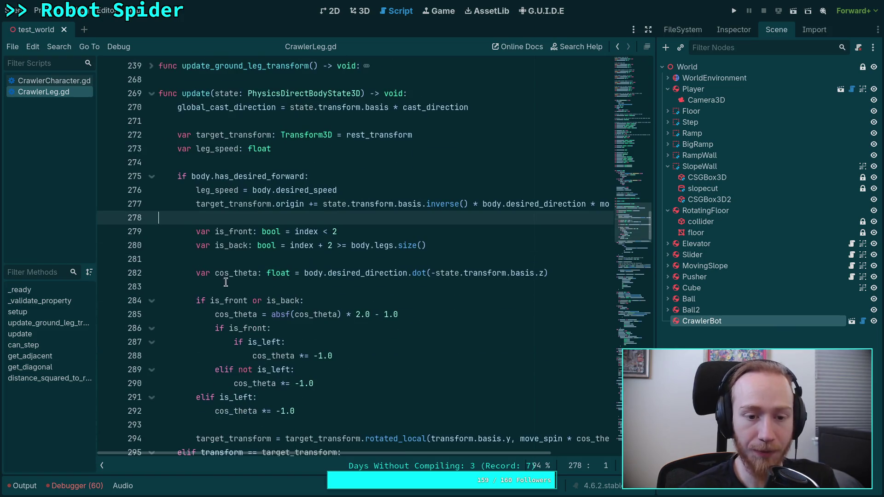
click(256, 259)
click(249, 282)
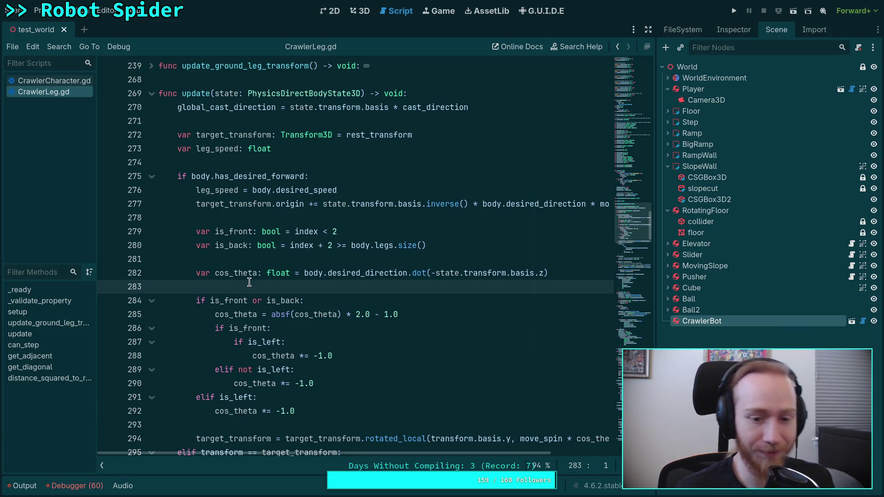
scroll(264, 301, down, 2)
click(238, 340)
scroll(278, 336, down, 3)
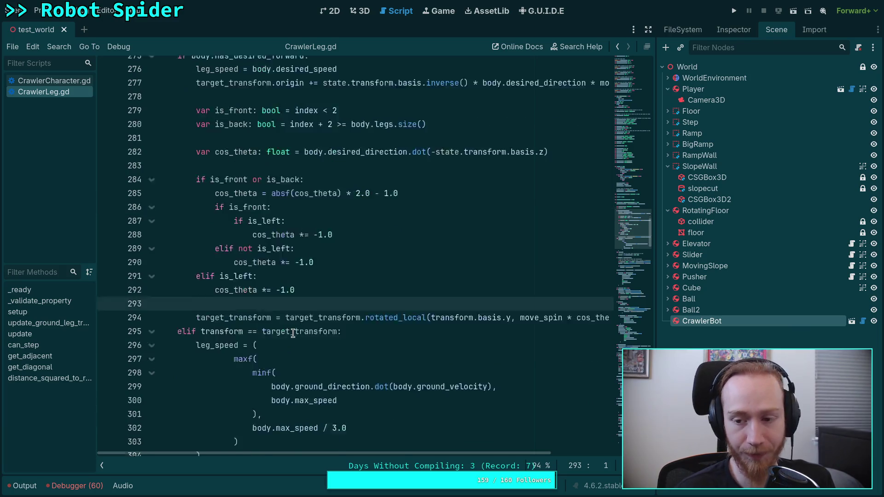
scroll(295, 327, down, 3)
click(226, 260)
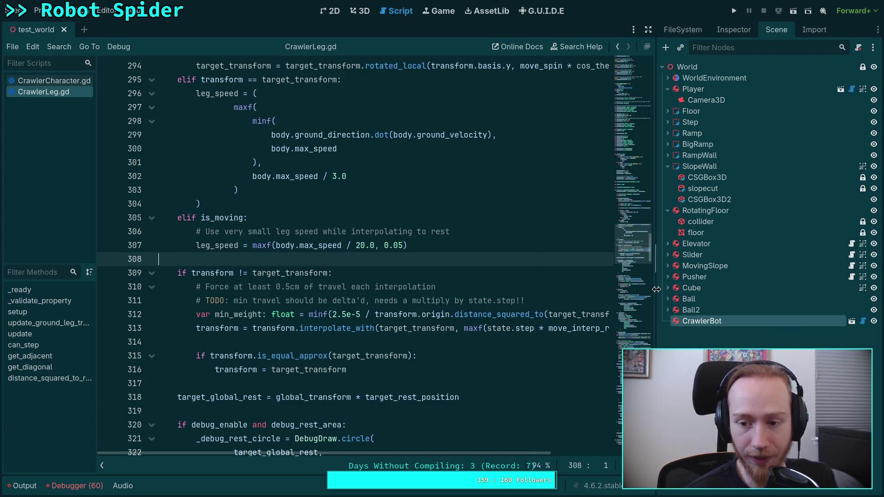
Step: Widen the CrawlerLeg.gd code area, scroll through the script, then switch to Obsidian
drag(655, 285, 712, 285)
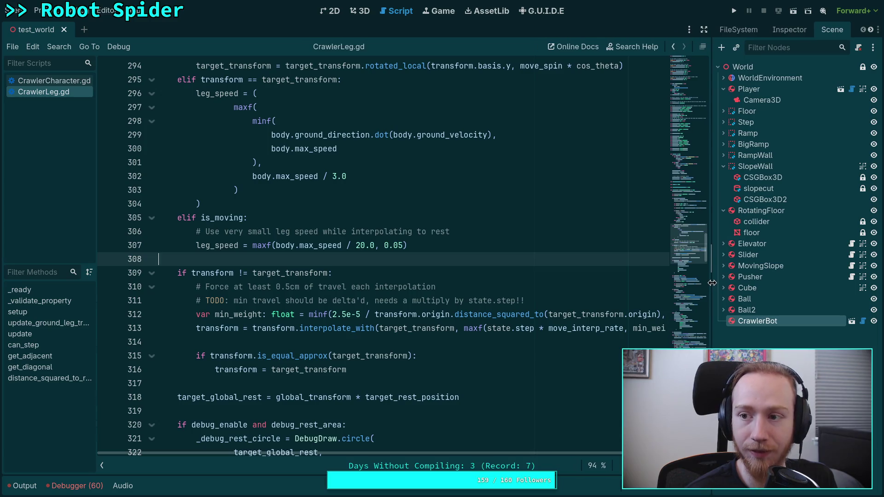
scroll(269, 402, up, 3)
scroll(300, 368, down, 2)
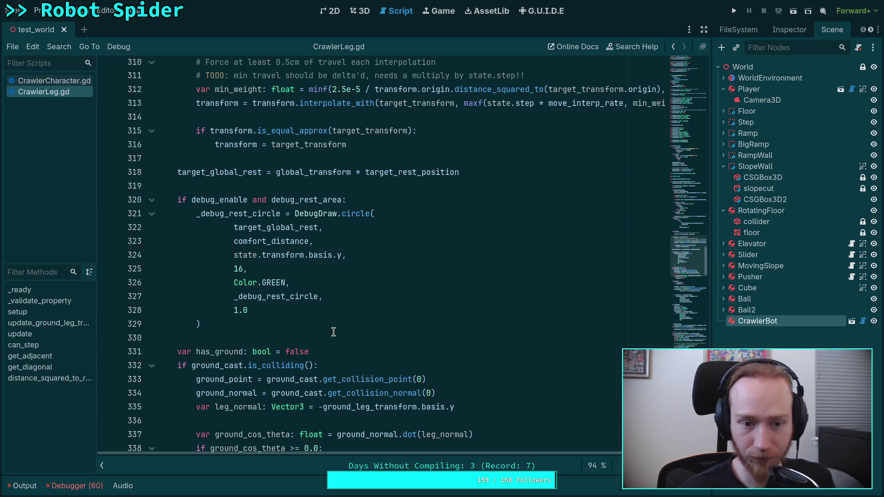
scroll(333, 332, down, 15)
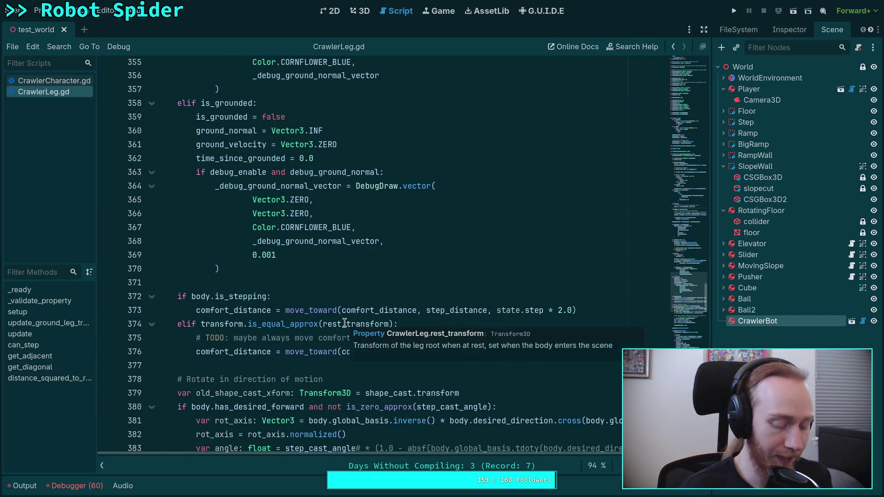
key(alt+Tab)
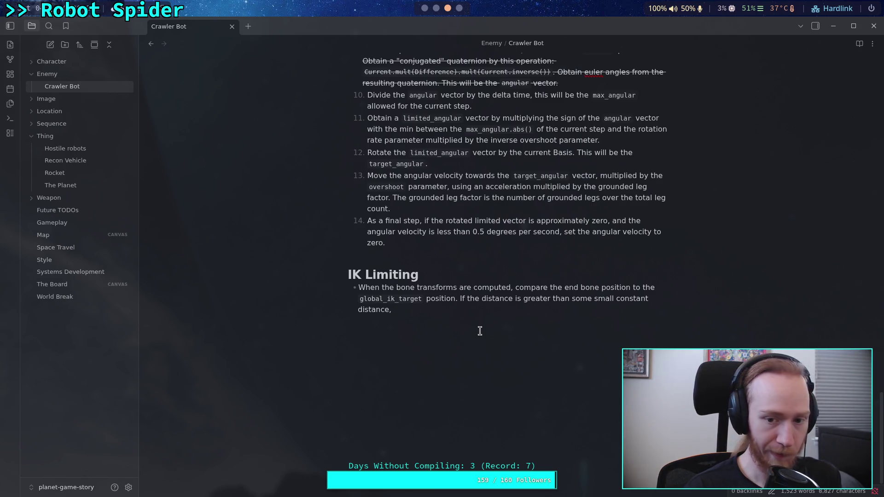
Step: Write the rule: lock the `target` node at its offset until global_ik_target is closer to the body
text("lock")
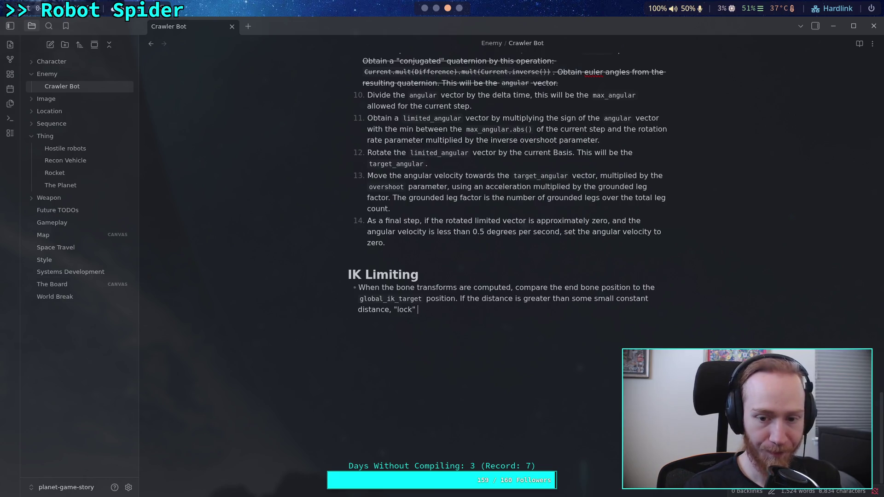
text( the)
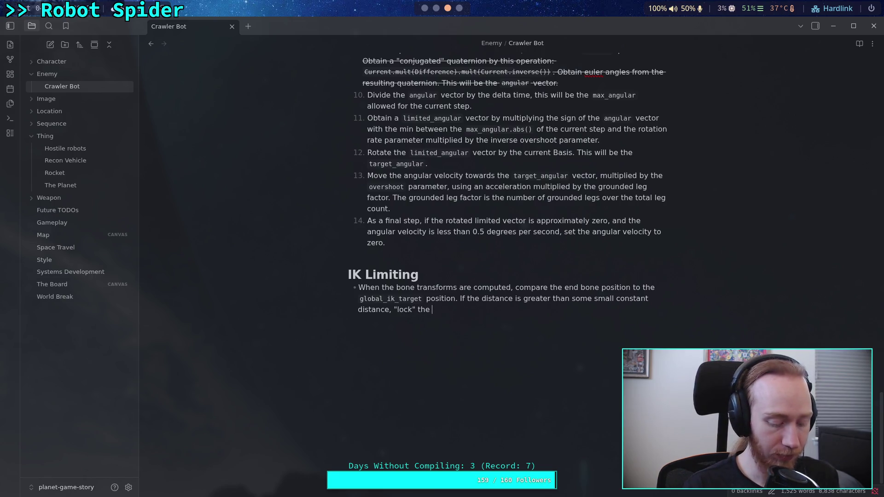
text(t)
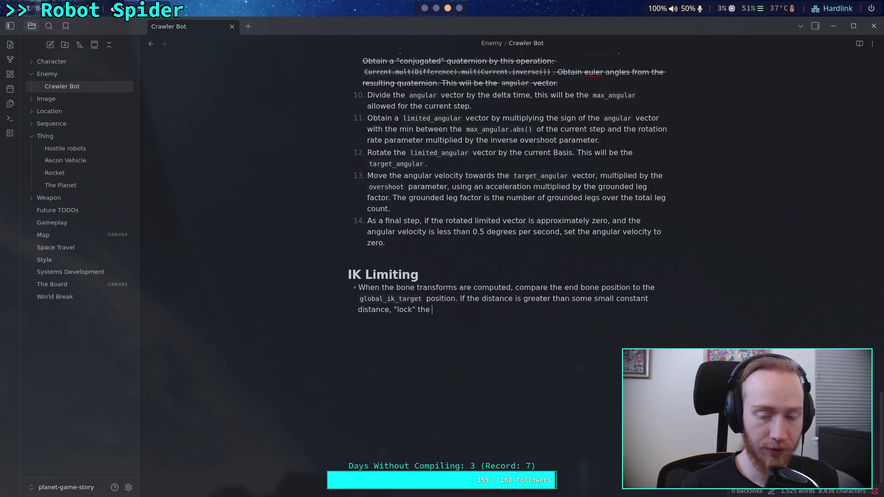
text(`target)
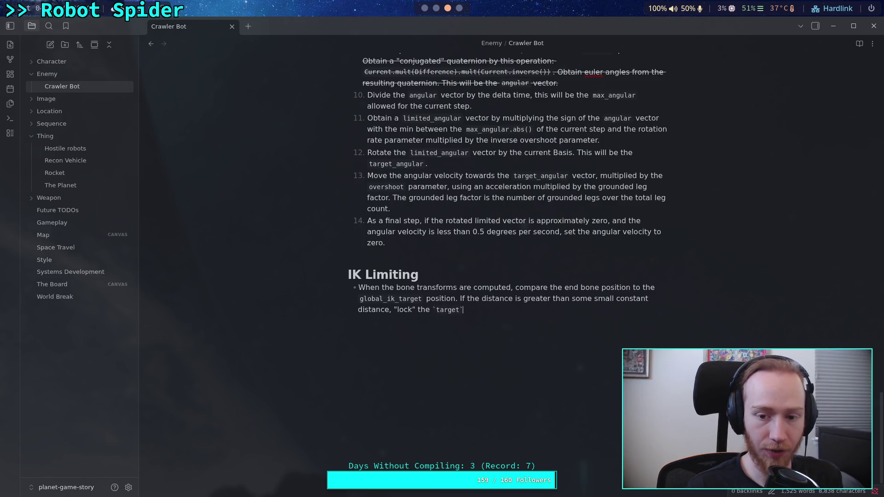
text(` node s)
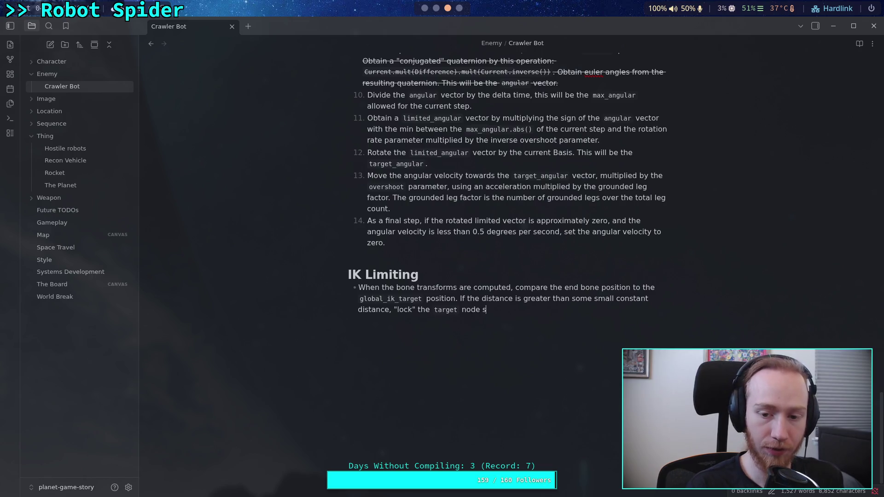
text(uch that it ma)
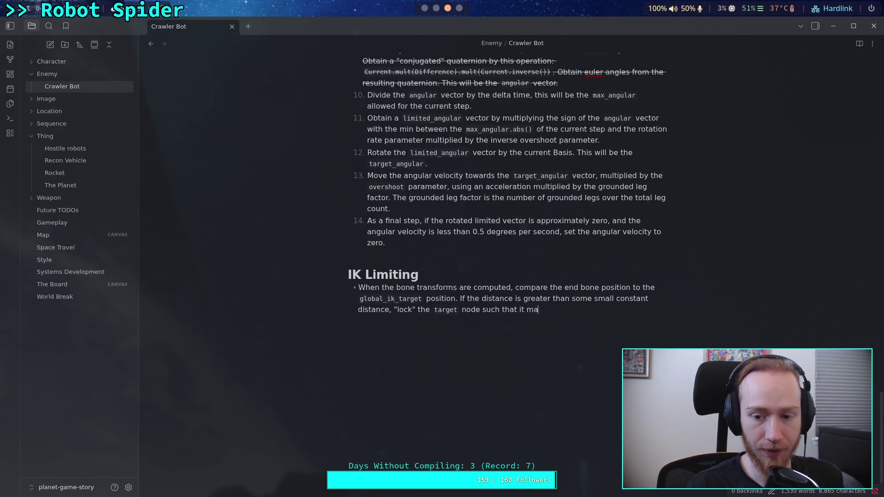
text(intains )
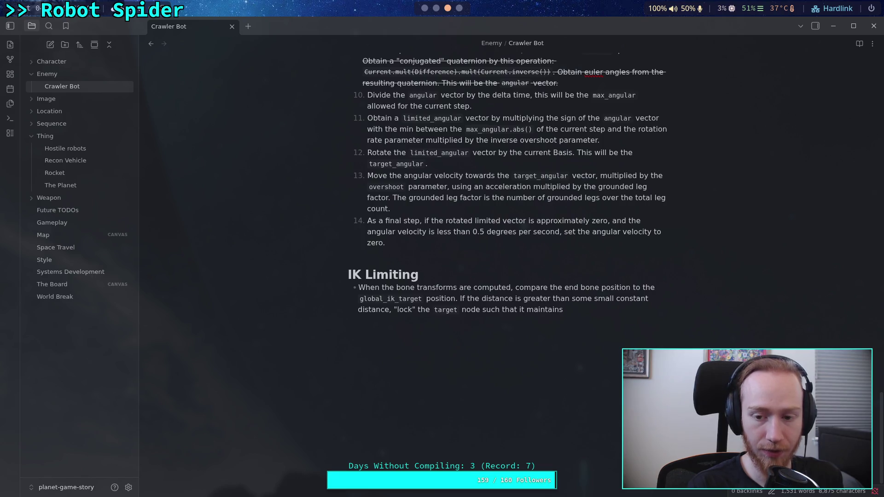
text(the current )
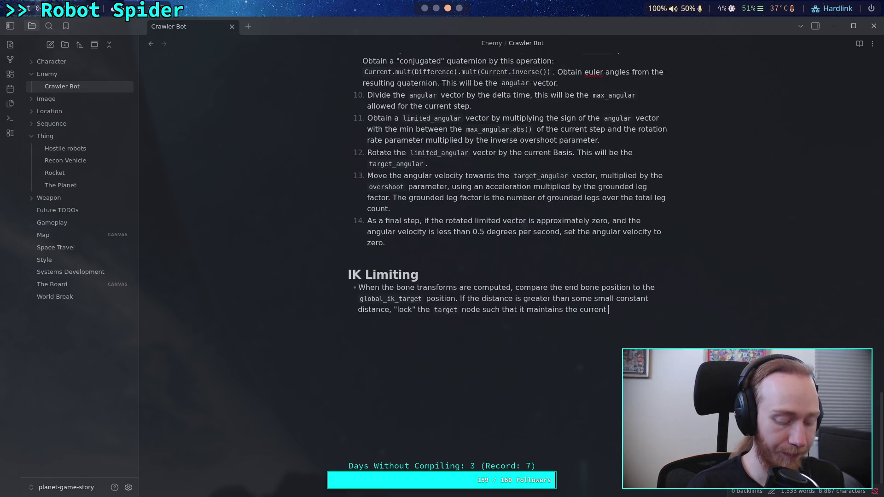
text(leca)
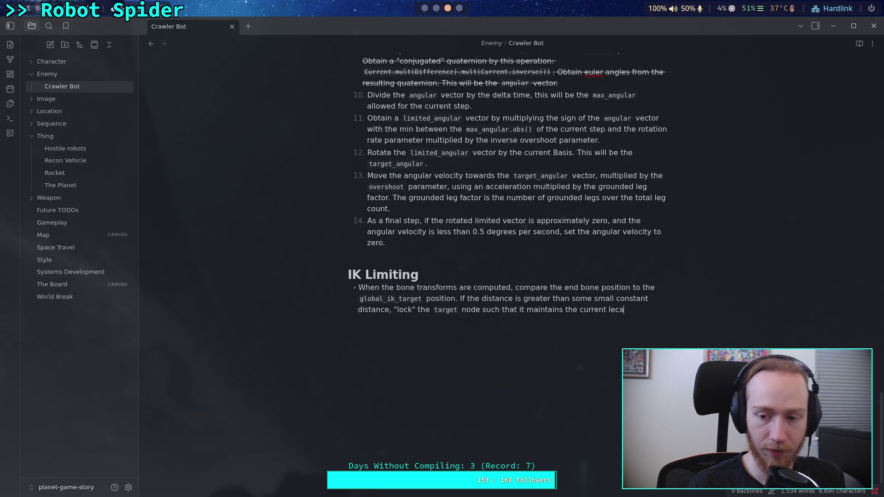
text(l offset)
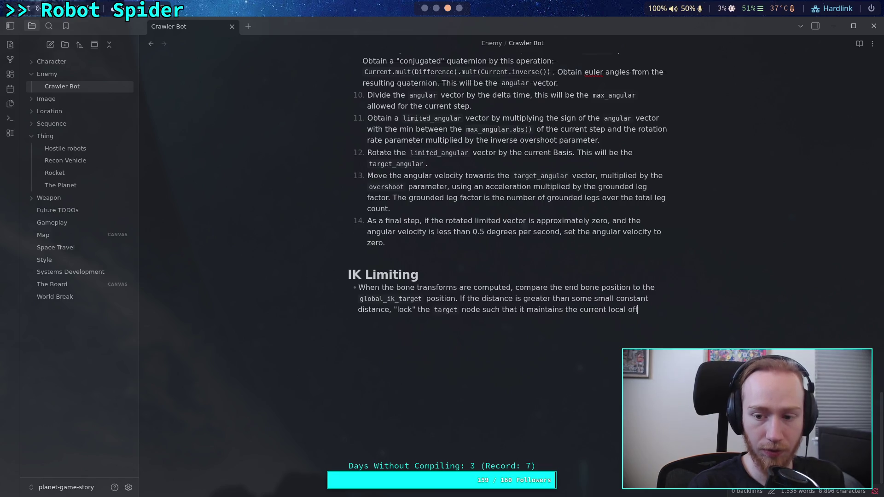
text( from the )
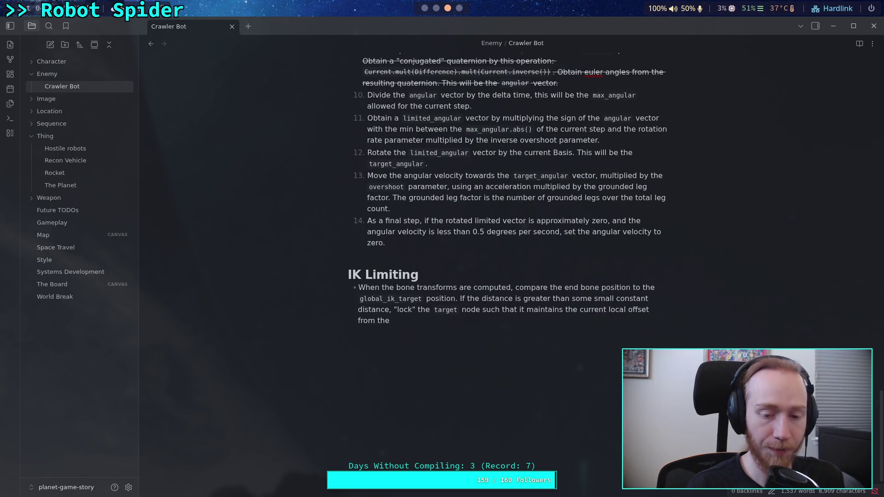
text(crawl)
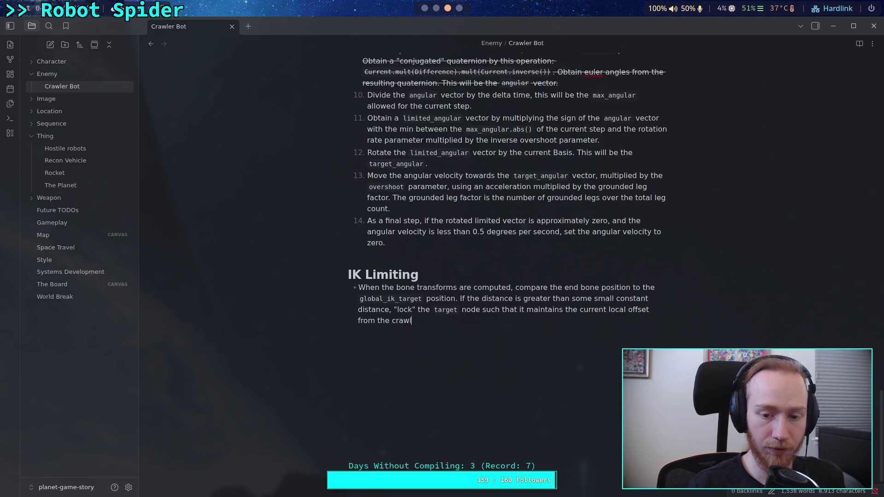
text(er body)
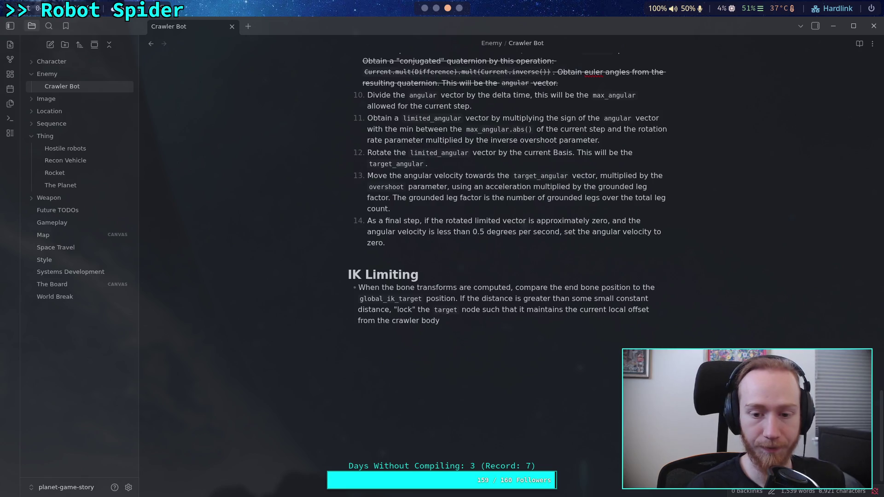
text(, )
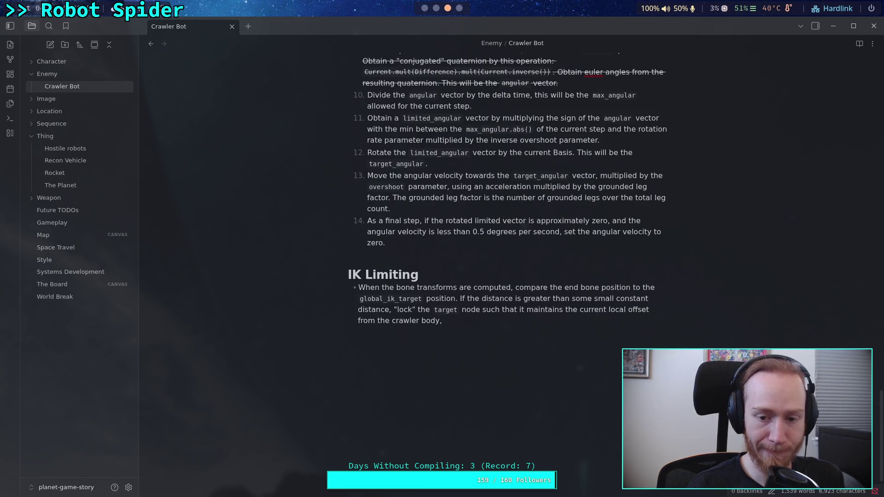
text(until )
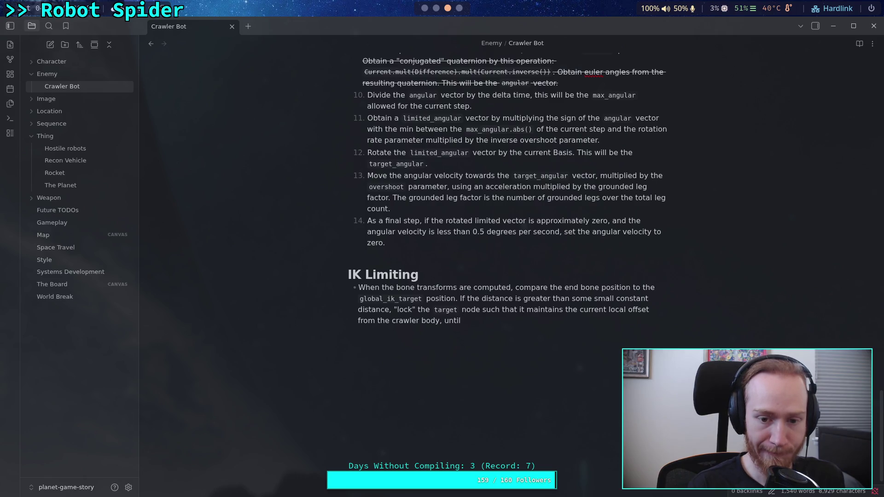
text(the)
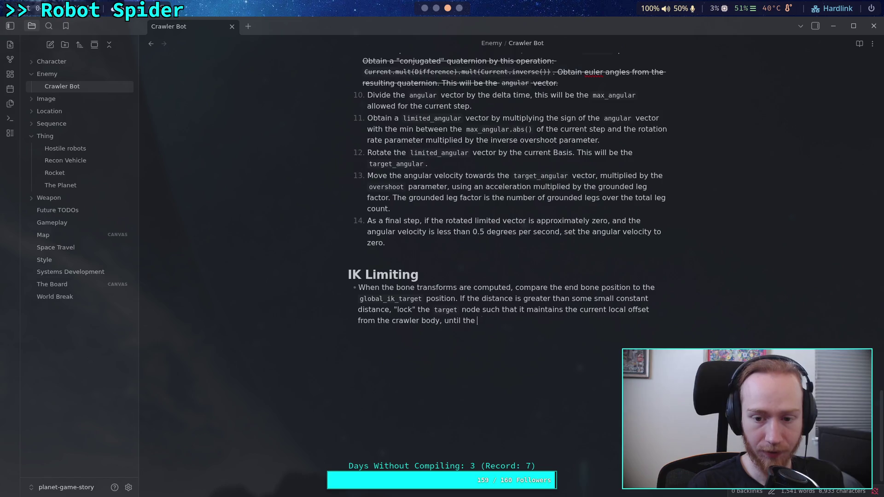
text(`glob)
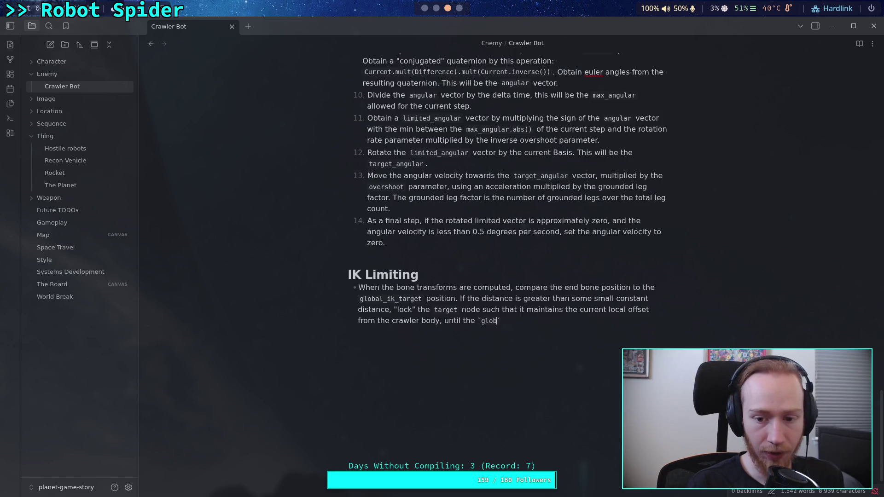
text(al_ik_t)
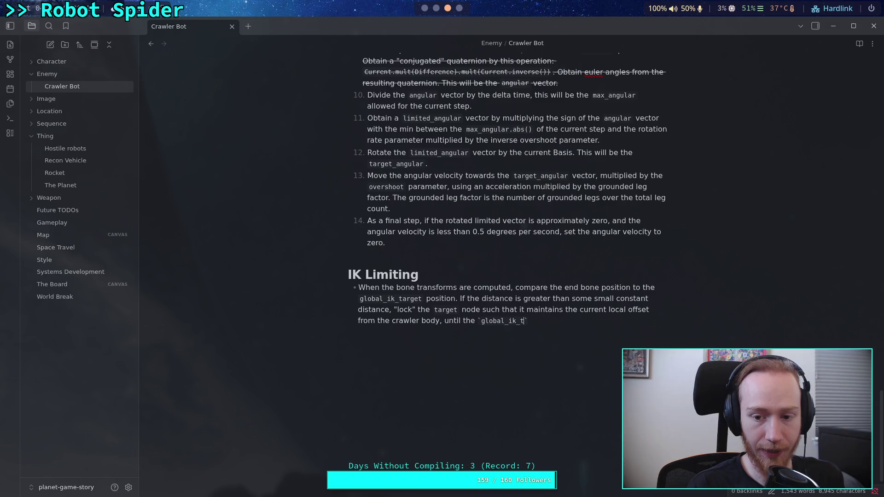
text(arget`)
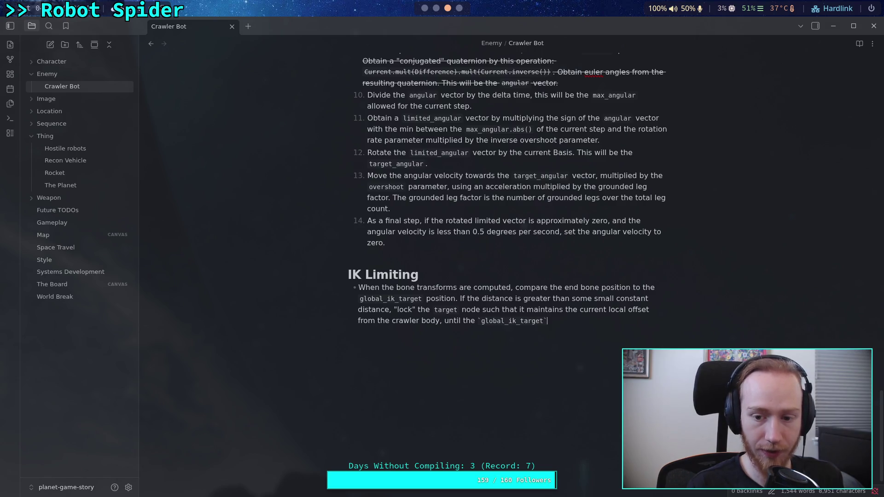
text( moves)
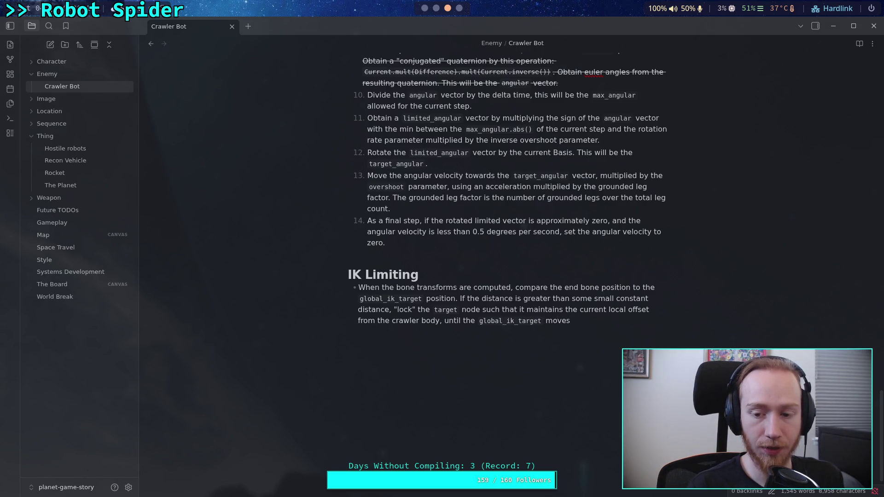
text( to a)
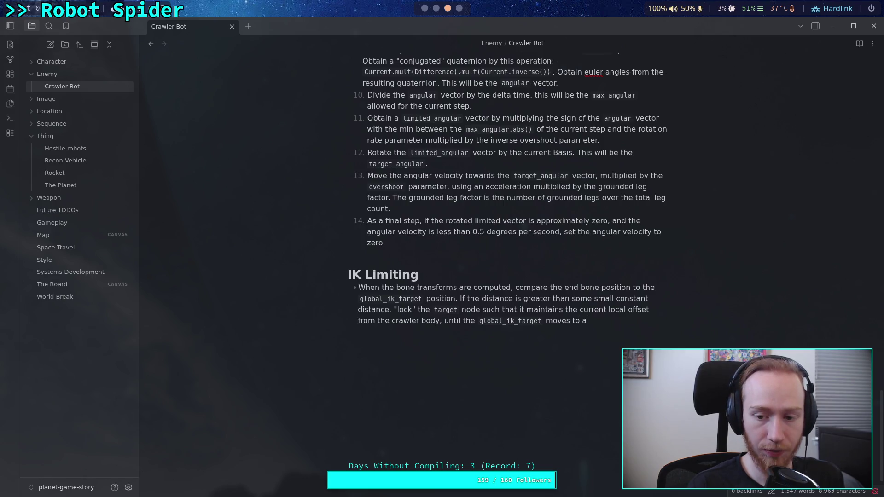
text( position )
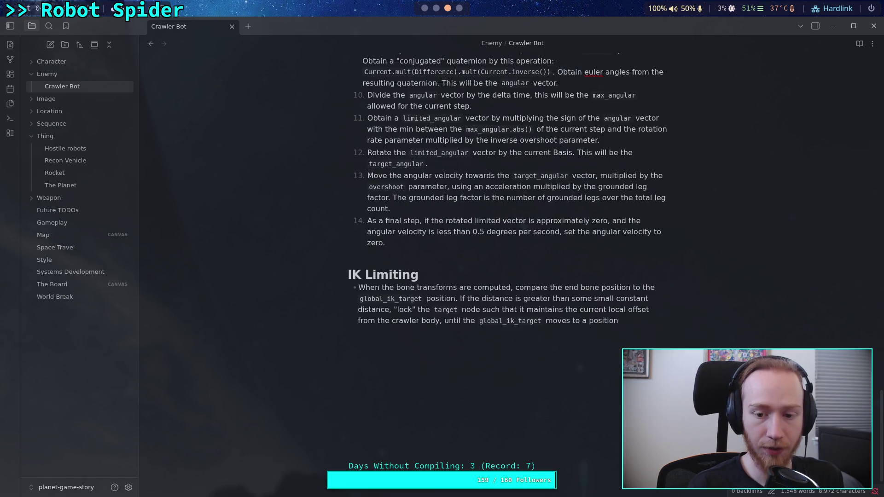
text(that )
text(is closer to)
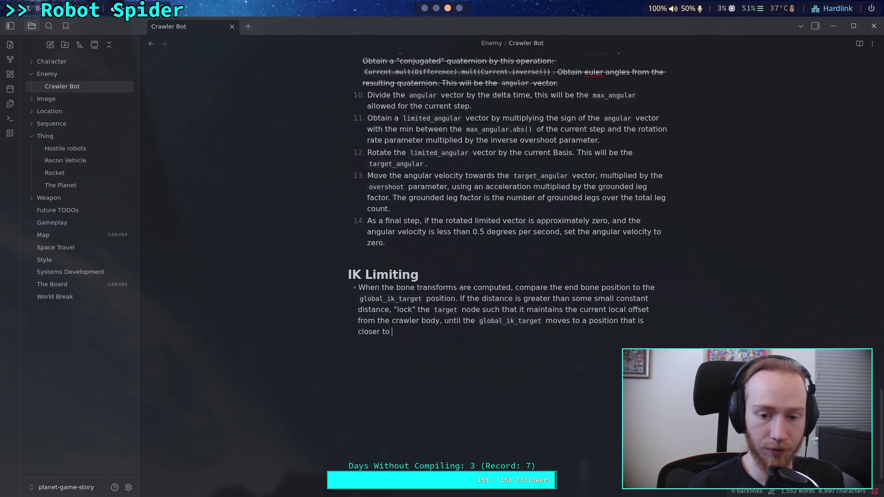
text(the main)
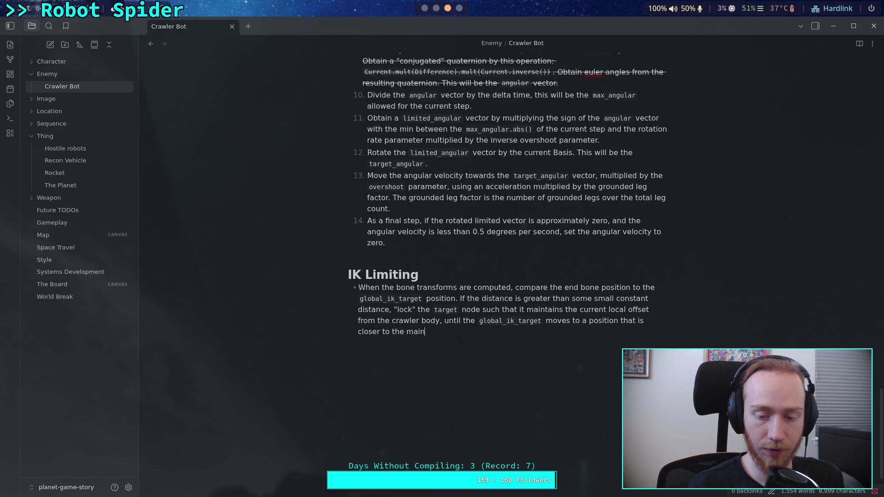
key(BackSpace)
key(BackSpace)
key(BackSpace)
key(BackSpace)
text(body than)
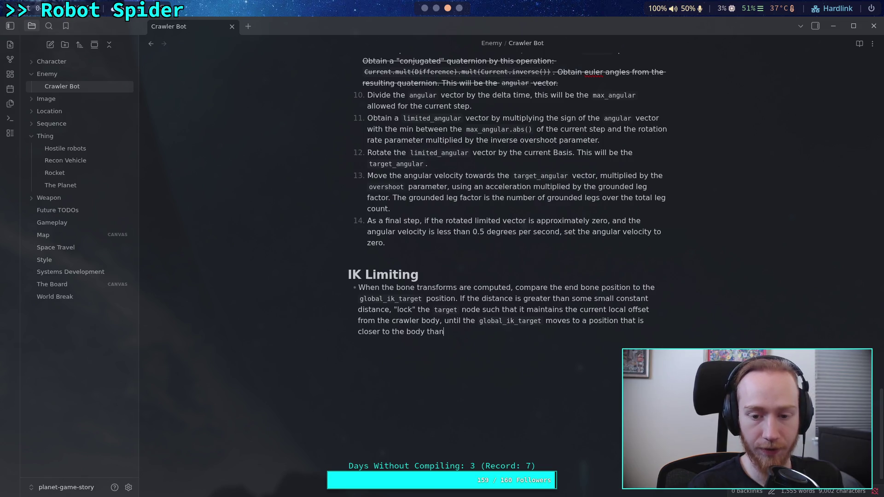
text( where the)
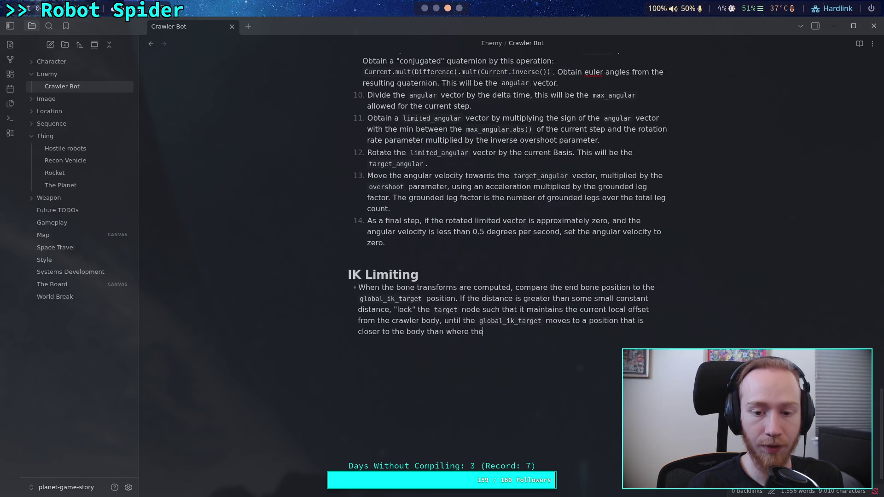
text(target` on)
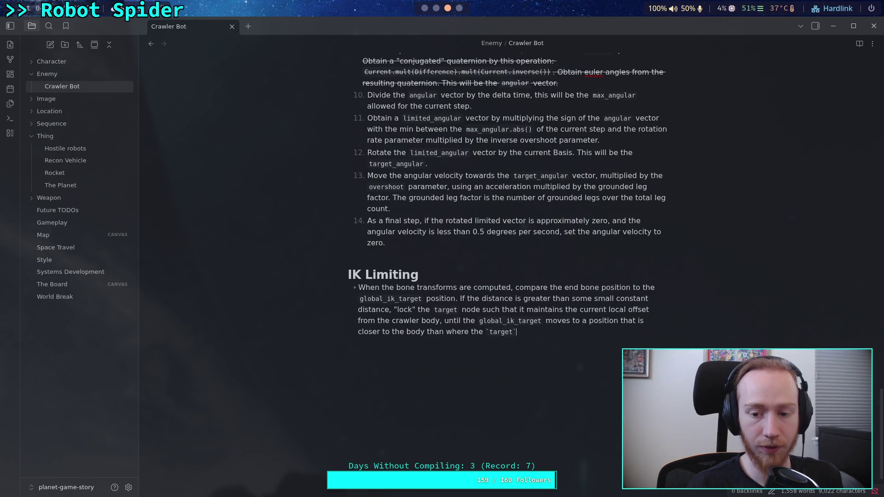
key(BackSpace)
key(BackSpace)
text(node )
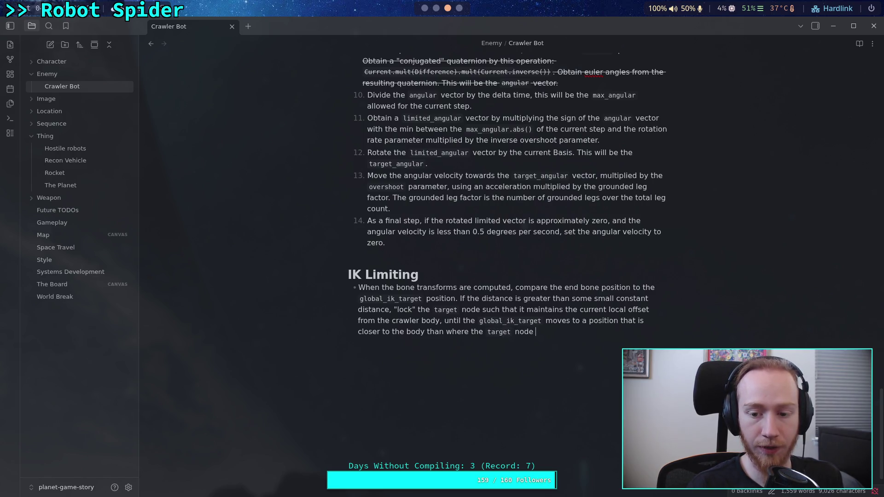
text(is locked at.)
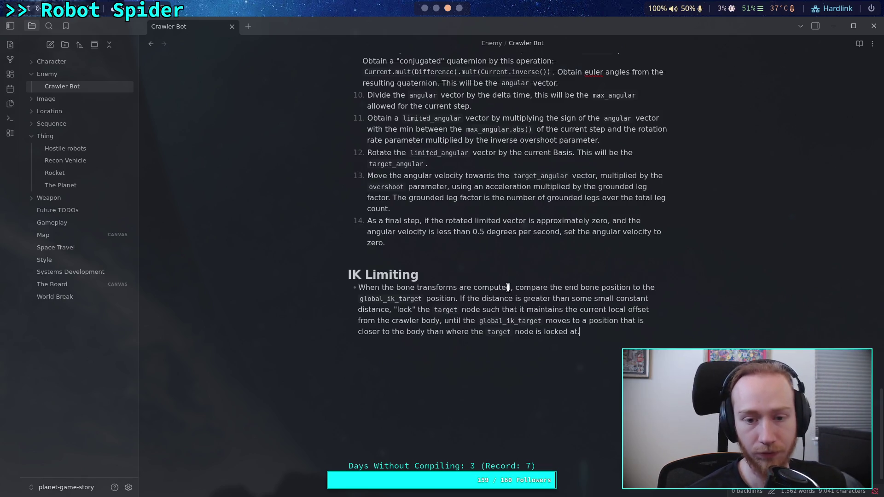
Step: Insert "teleport the `target` node to its end bone and" before "lock"
click(394, 309)
text(te )
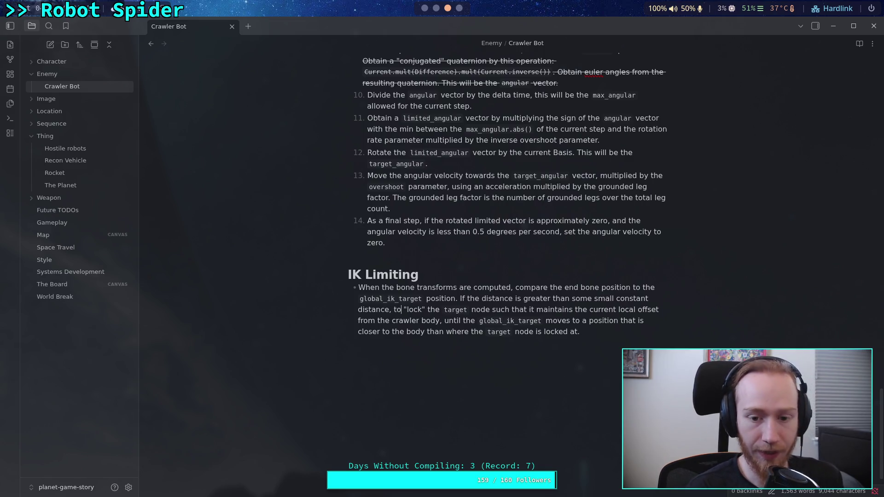
text(eport the `)
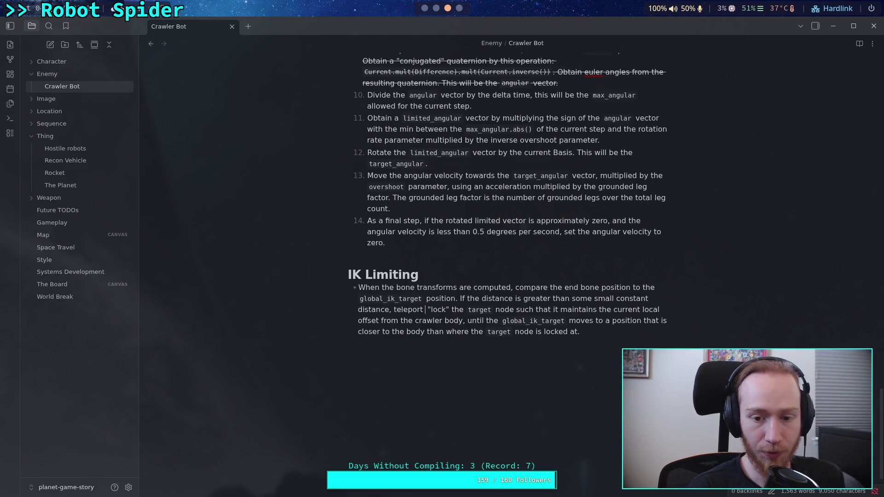
text(target l)
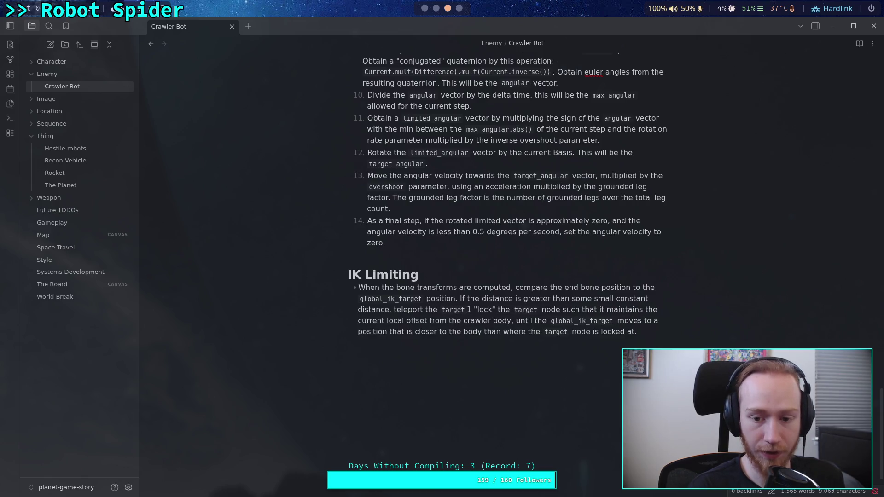
key(Right)
key(Right)
text(node to)
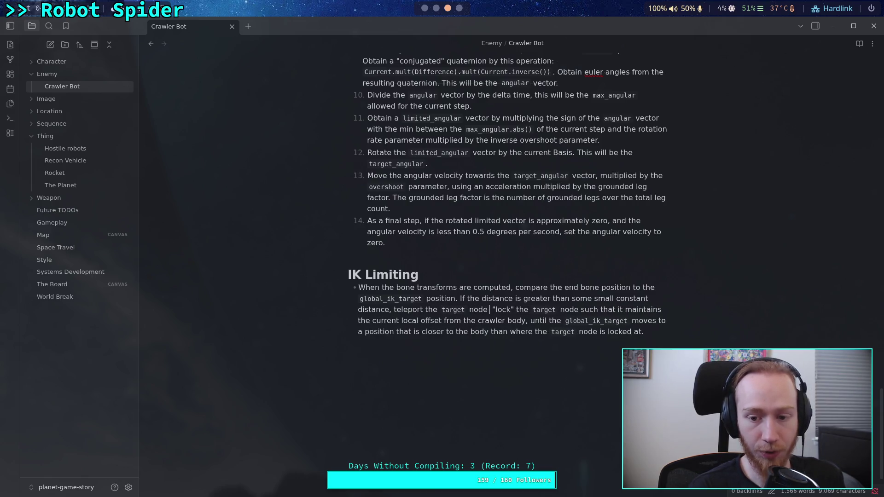
text( its e)
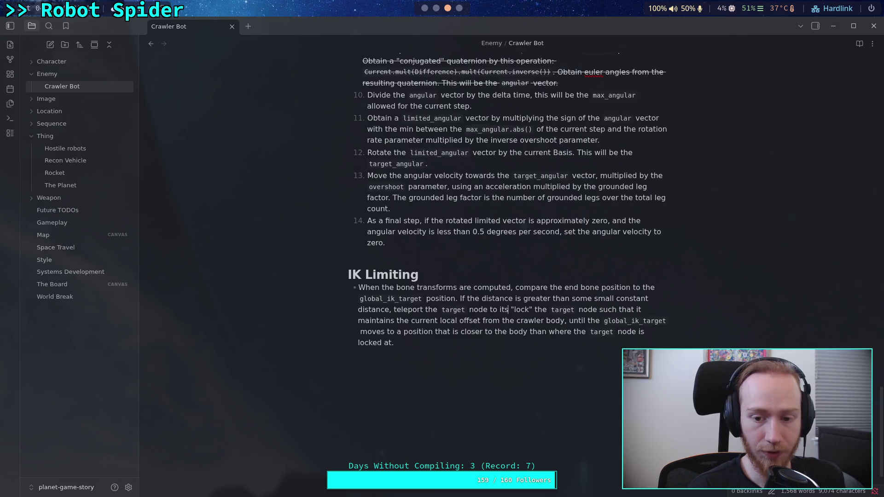
text(nd bone a)
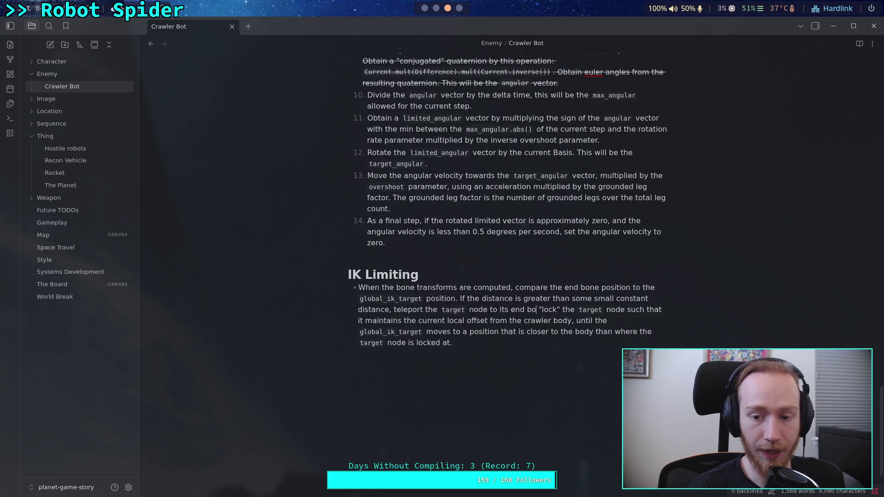
text(nd)
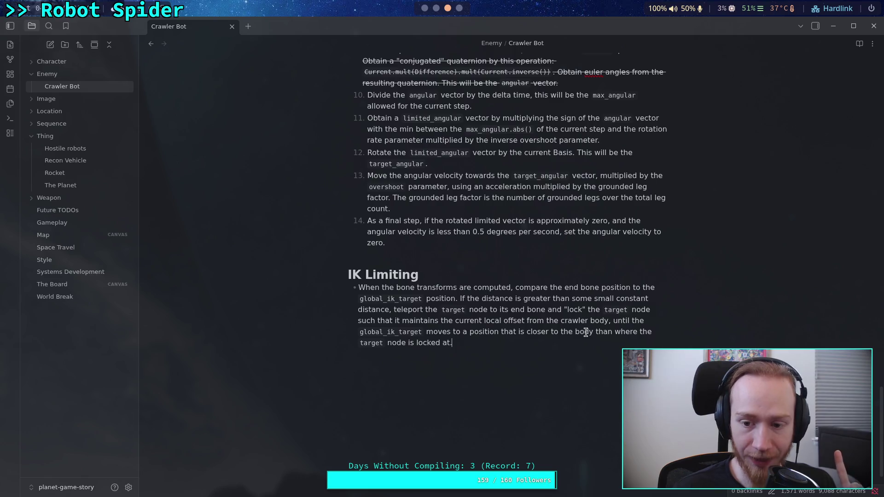
Step: Replace "body" with `global_target_rest`, checking the CrawlerLeg.gd script in Godot
drag(574, 332, 594, 331)
text(rest)
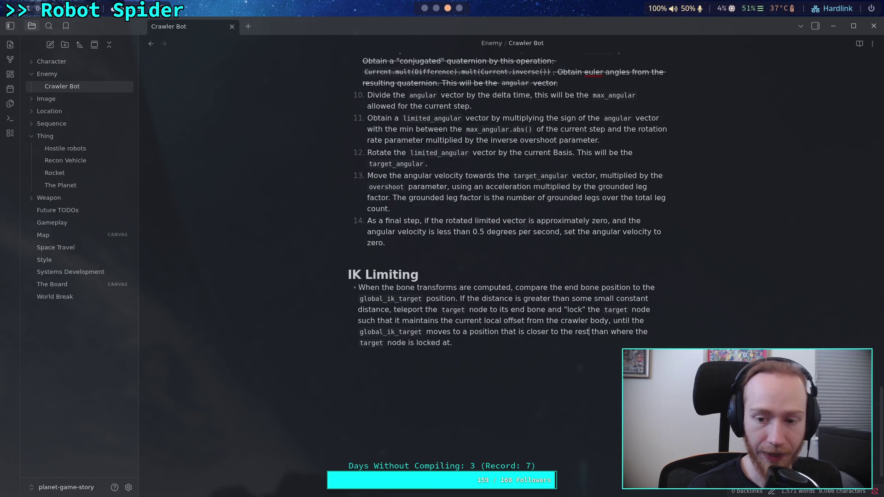
key(BackSpace)
key(BackSpace)
key(BackSpace)
text(`global)
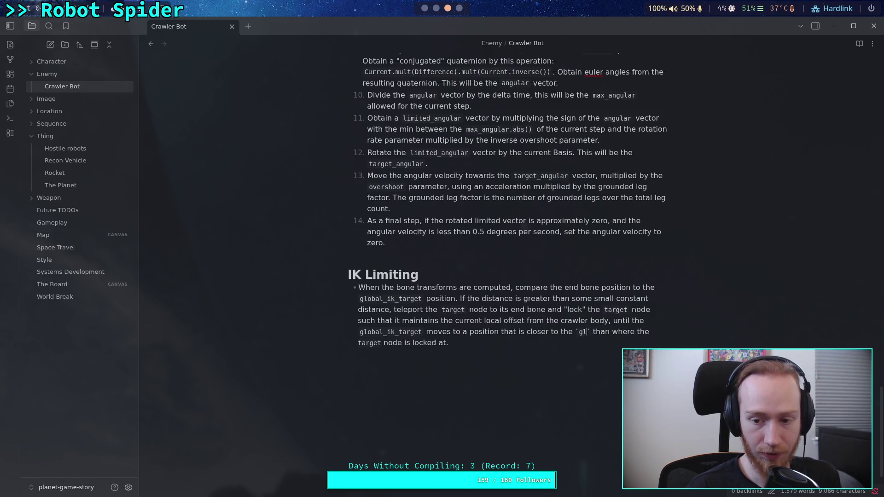
text(_target_rest)
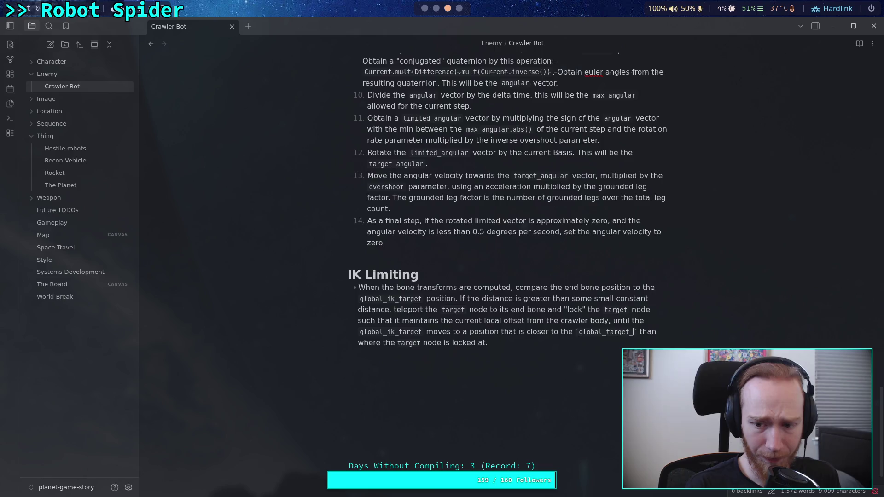
key(alt+Tab)
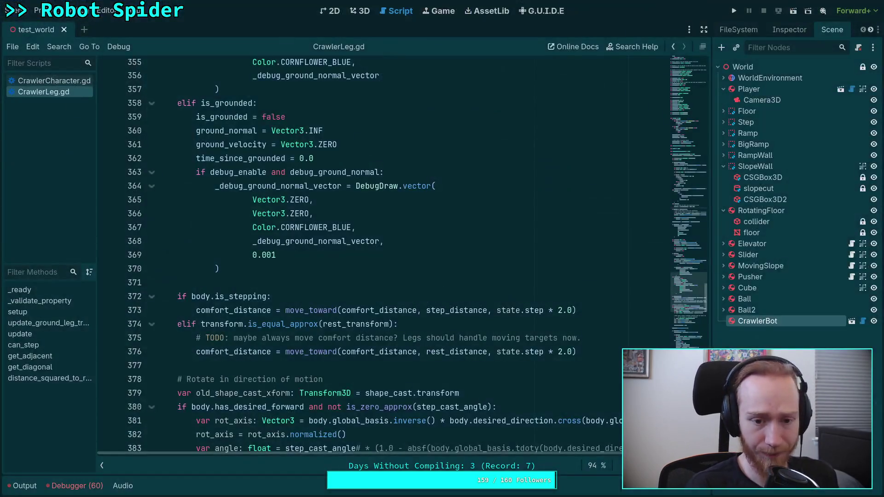
scroll(368, 319, up, 15)
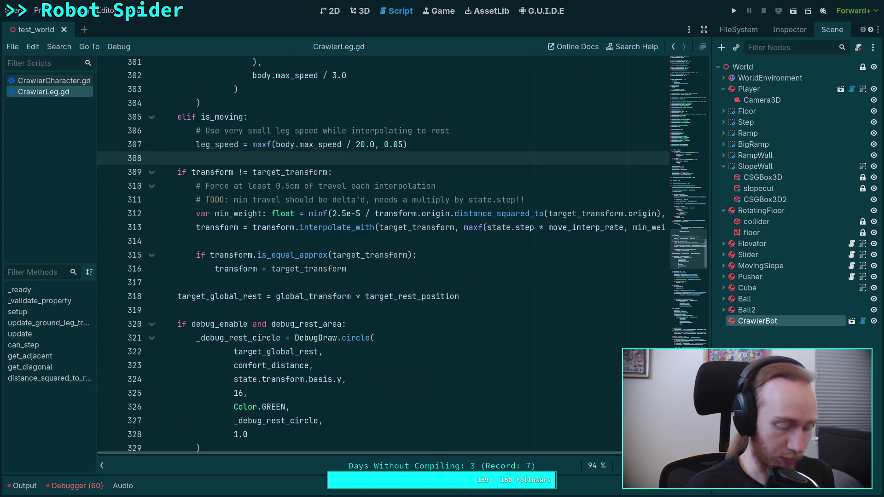
key(alt+Tab)
key(alt+Tab)
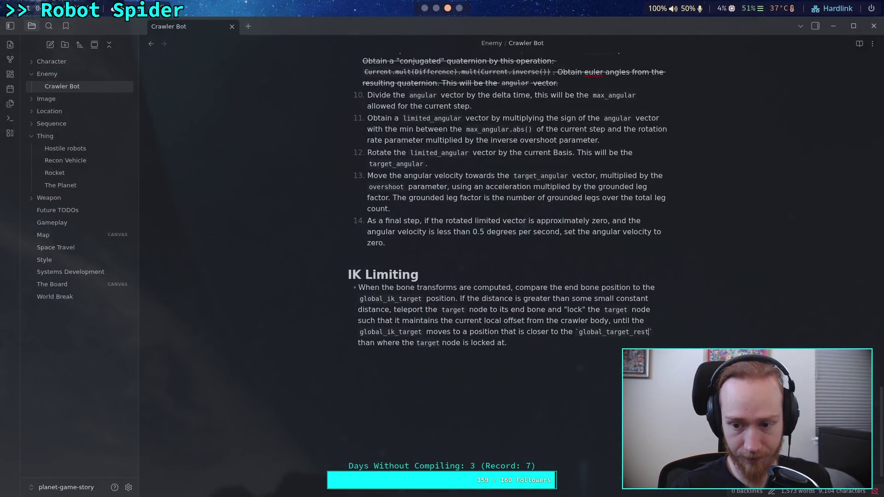
Step: Rename the comparison point to `target_global_rest` and close its inline code span
key(BackSpace)
key(BackSpace)
key(BackSpace)
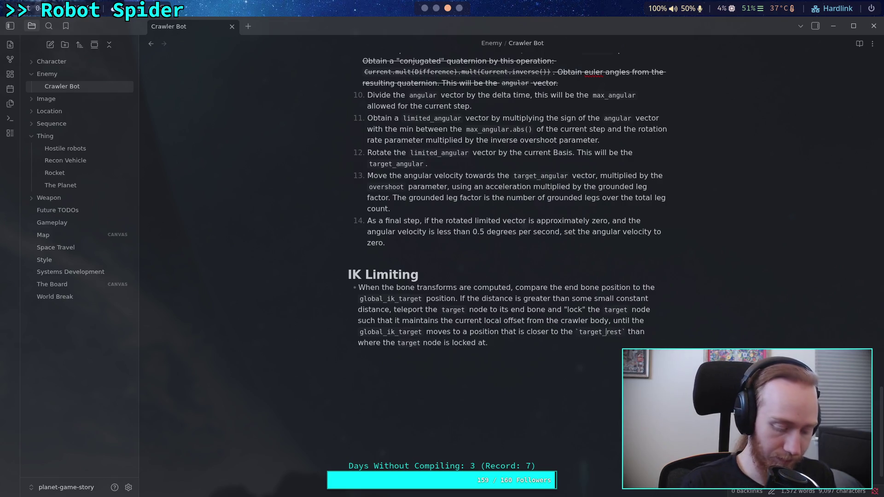
text(global_)
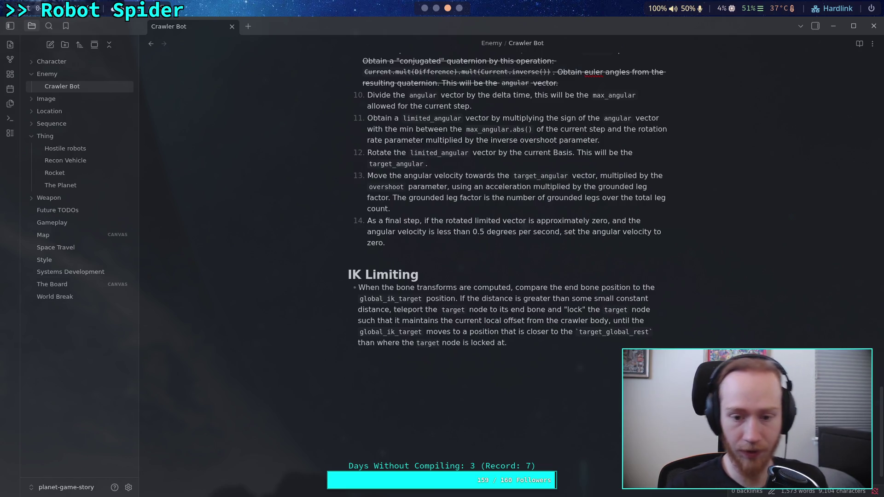
key(Escape)
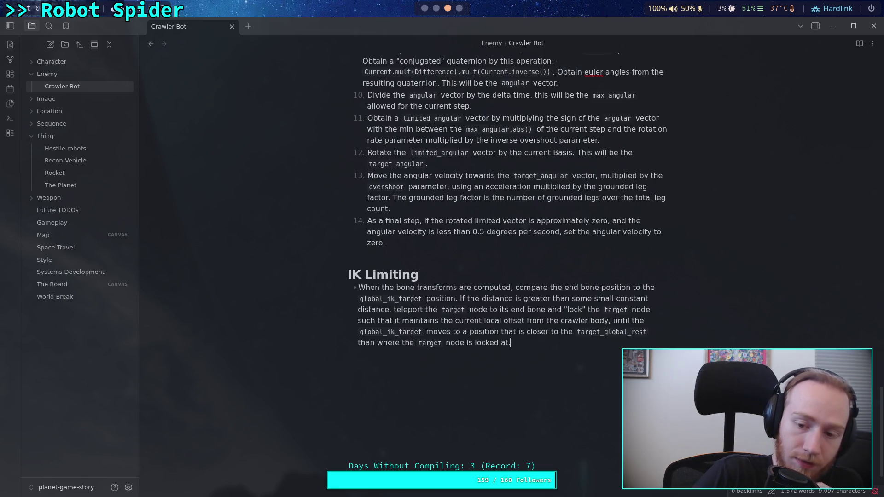
key(alt+Tab)
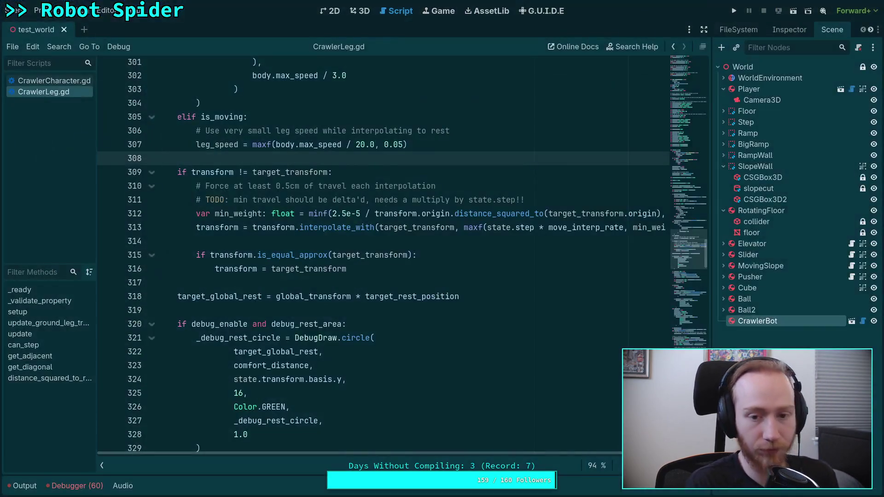
scroll(334, 370, up, 14)
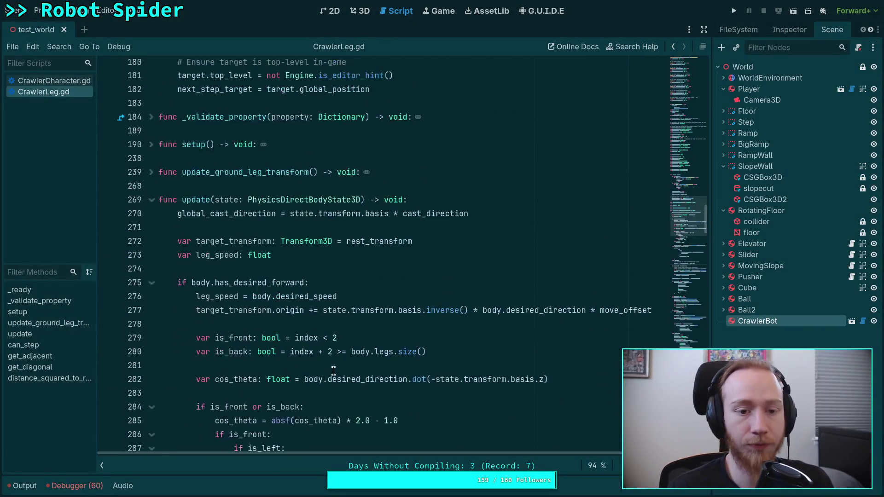
scroll(334, 371, up, 4)
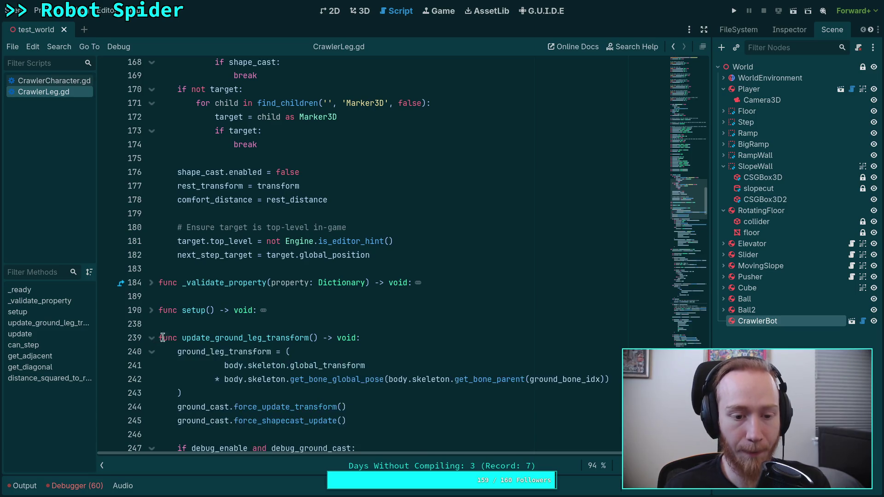
scroll(415, 286, down, 4)
scroll(443, 285, up, 12)
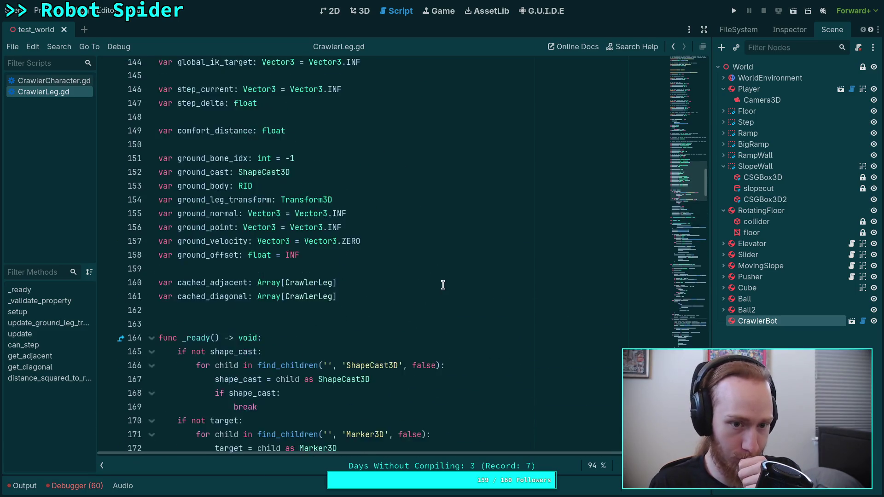
scroll(443, 285, up, 1)
scroll(443, 284, up, 2)
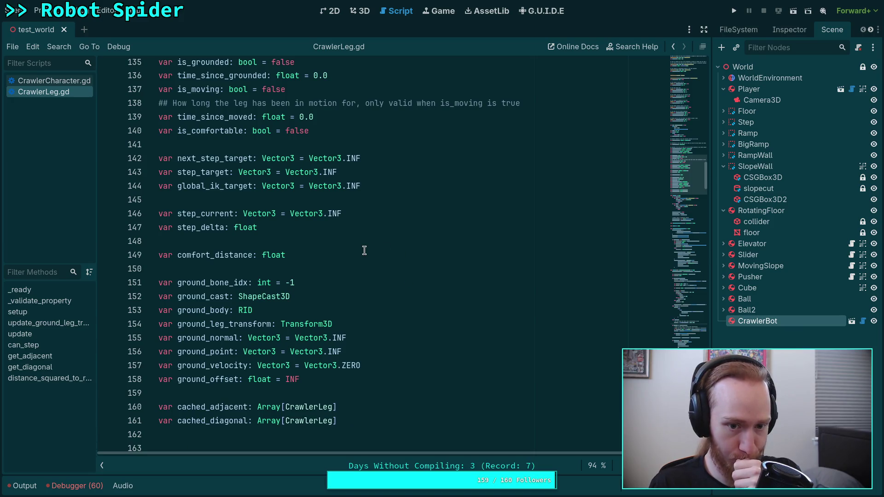
scroll(372, 289, down, 1)
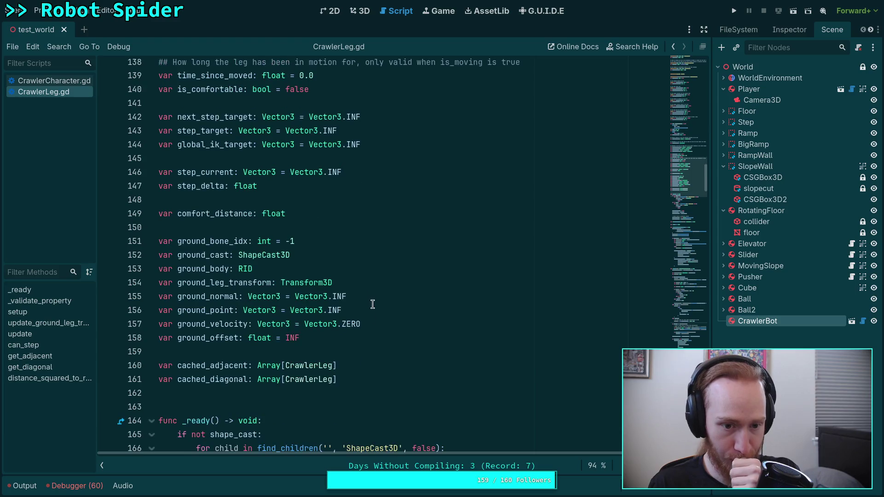
Step: Add 'var ik_bone_idx: int = -1' below the ground variables
click(390, 338)
key(Return)
key(Return)
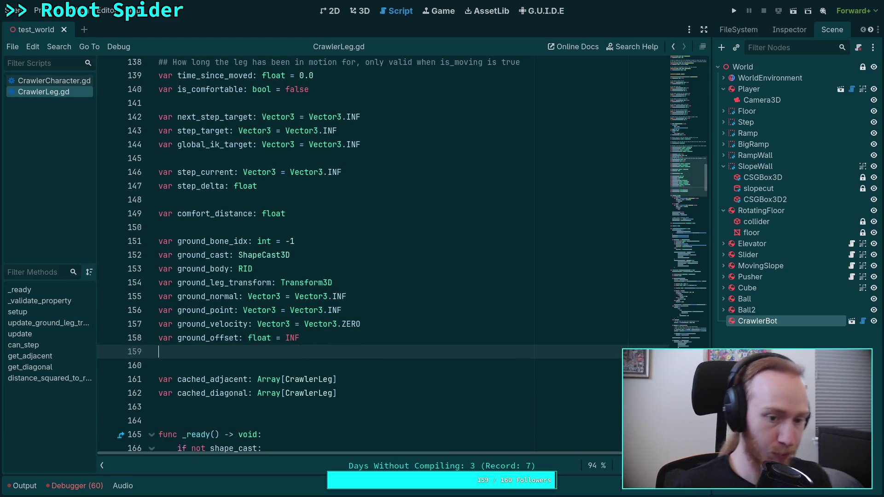
text(var)
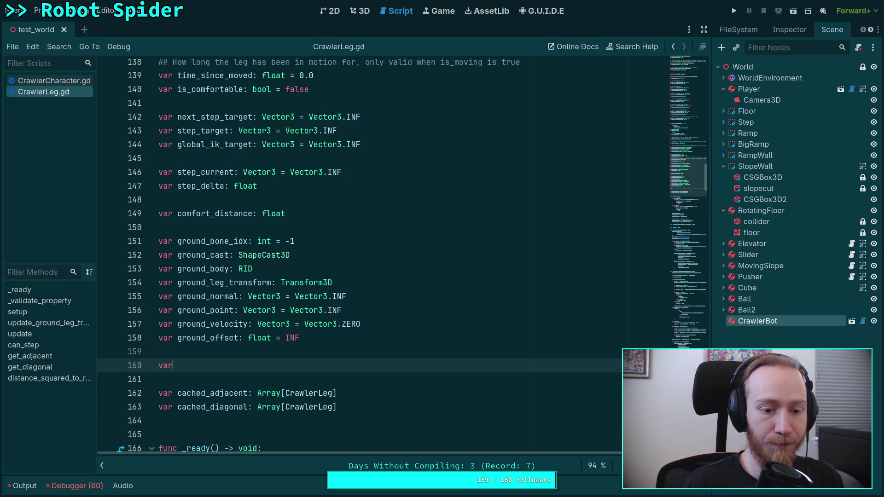
key(BackSpace)
key(BackSpace)
key(BackSpace)
key(Up)
key(Up)
key(Up)
key(Return)
key(Return)
key(Up)
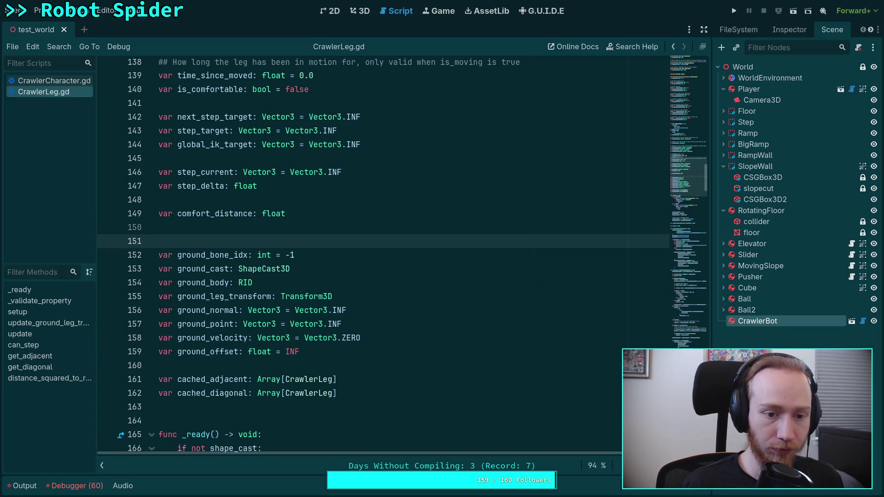
key(BackSpace)
key(BackSpace)
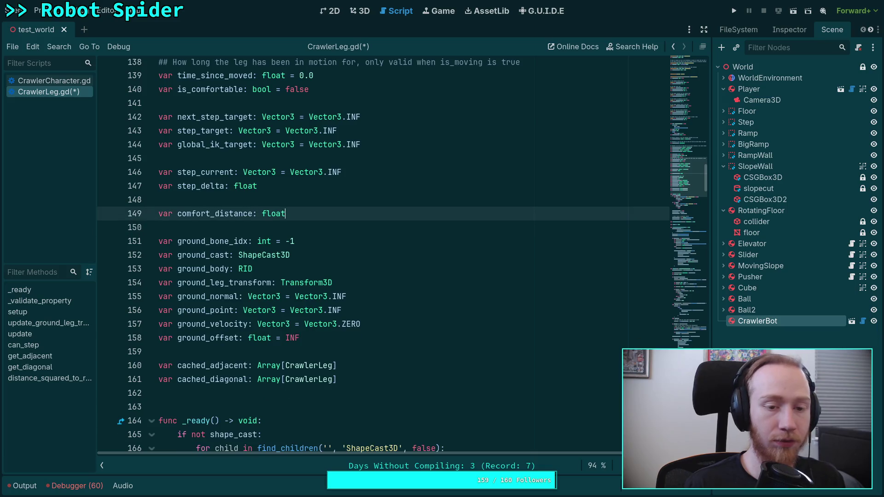
key(Down)
key(Down)
key(Down)
key(Up)
key(Return)
key(Return)
key(Up)
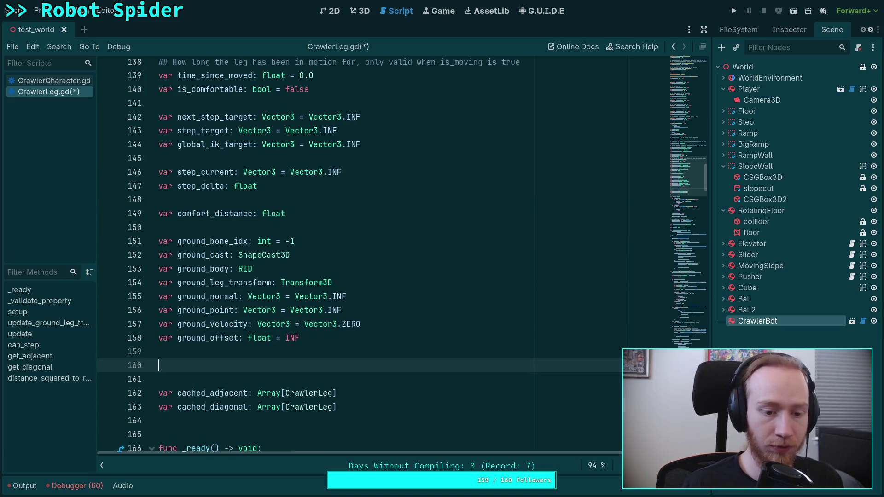
text(var )
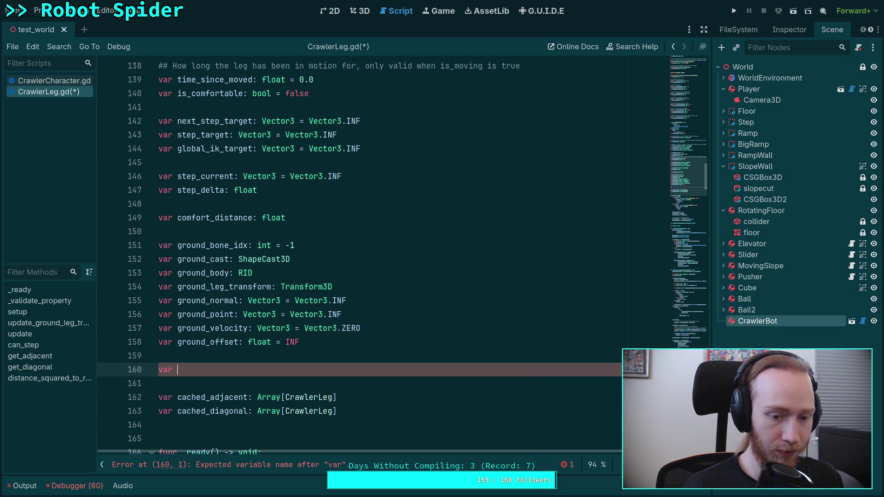
text(ix)
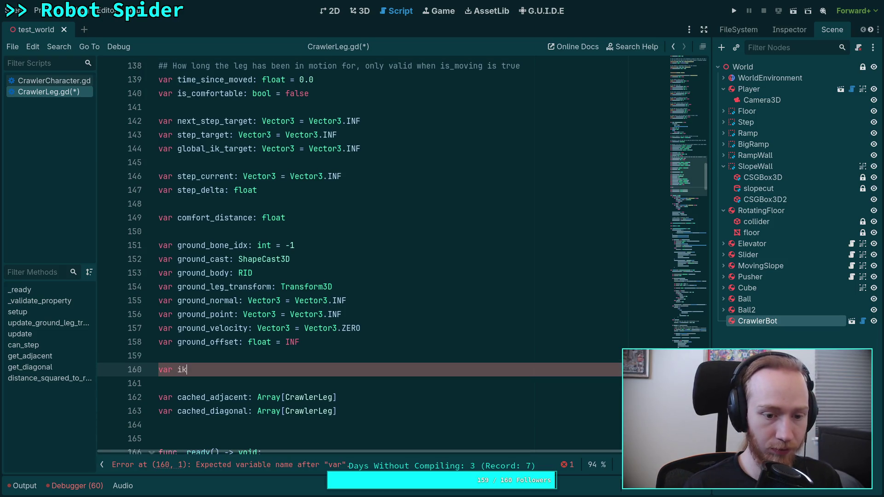
text(bone_)
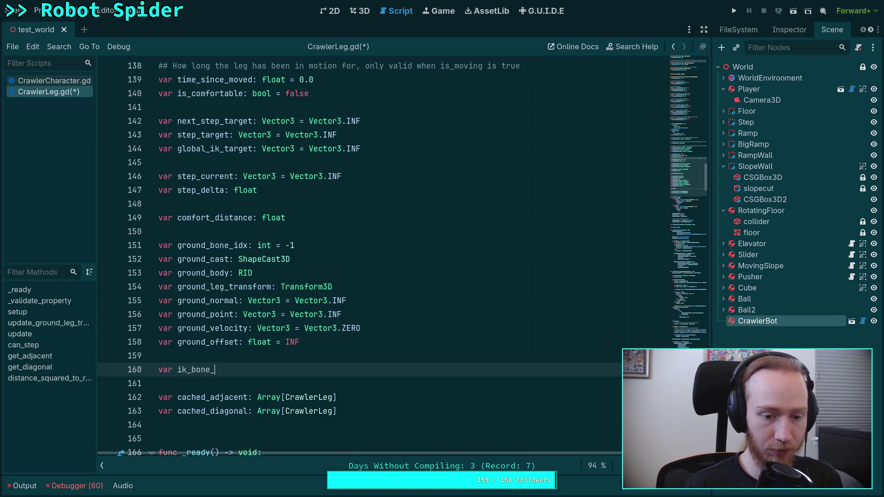
text(idx)
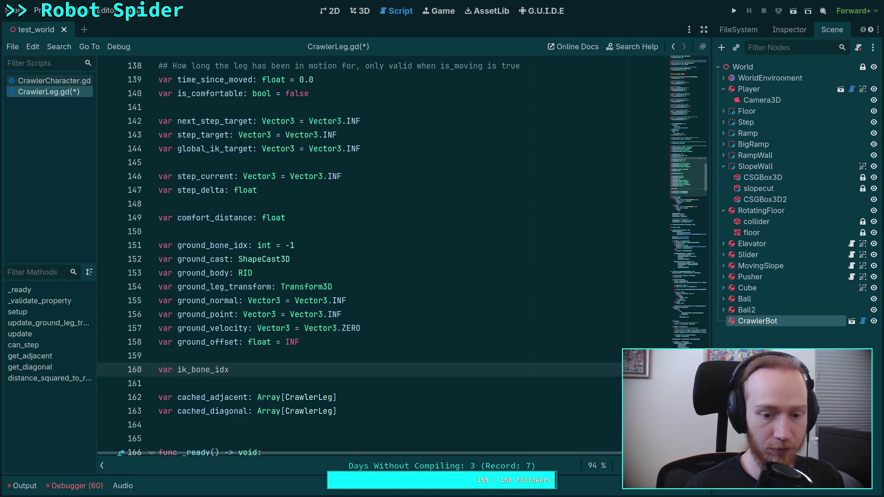
text(: int = -1)
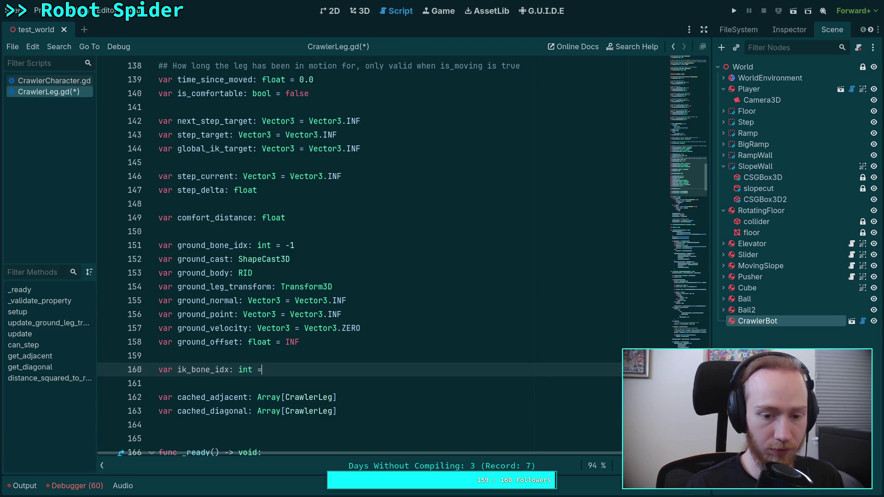
Step: Declare 'var ik_bone_position: Vector3' on the next line
key(Return)
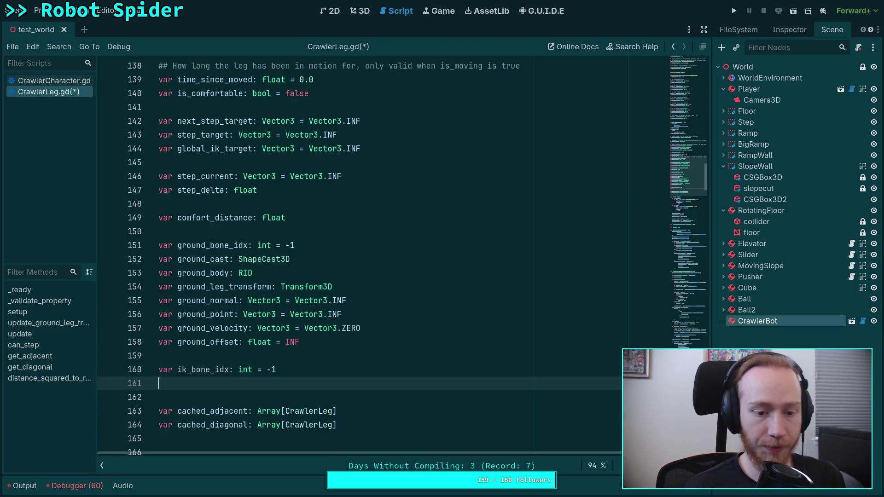
text(va)
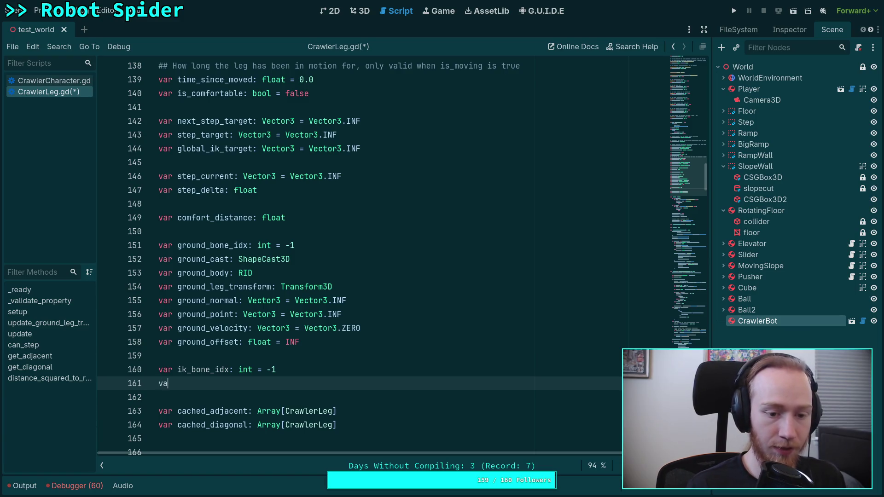
text(r ix)
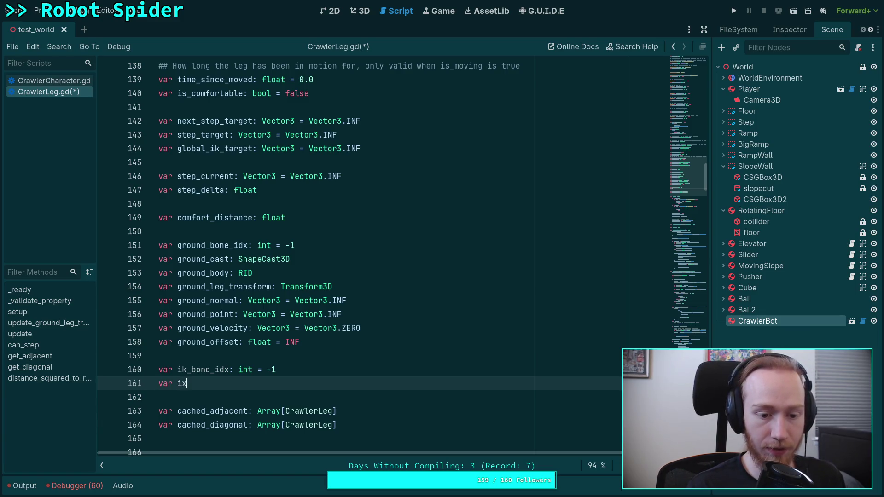
key(BackSpace)
text(k_bone_)
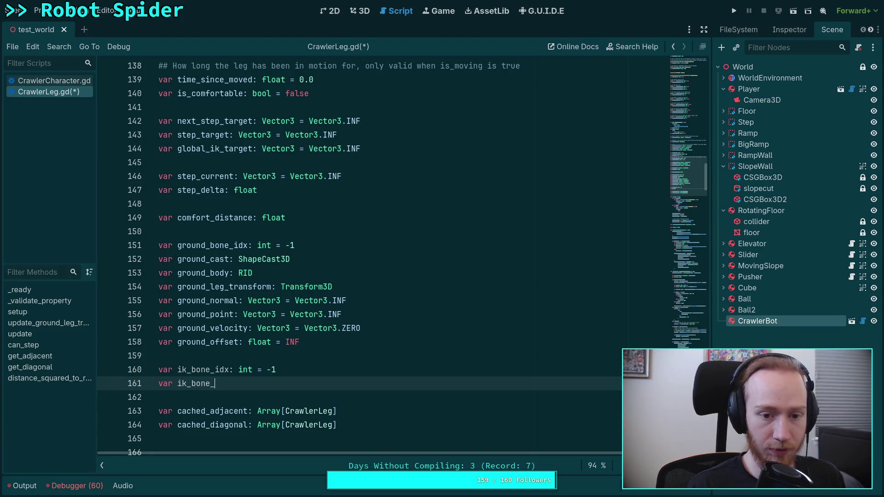
text(trans)
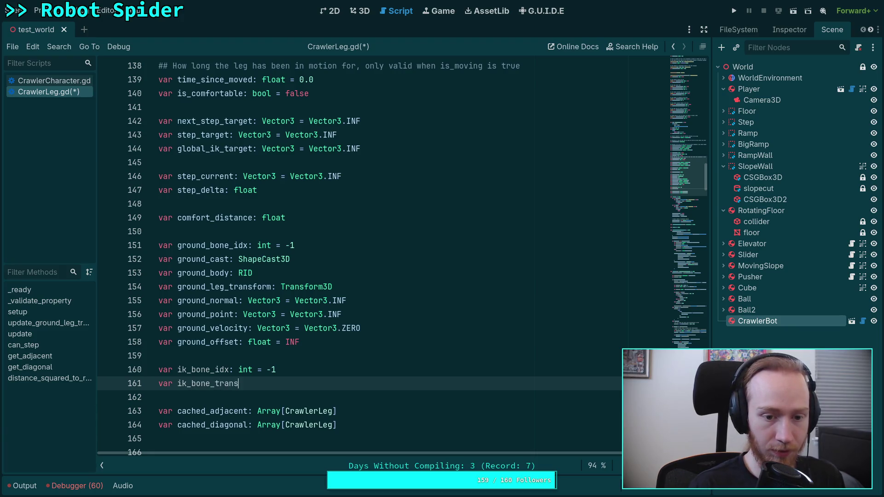
text(form)
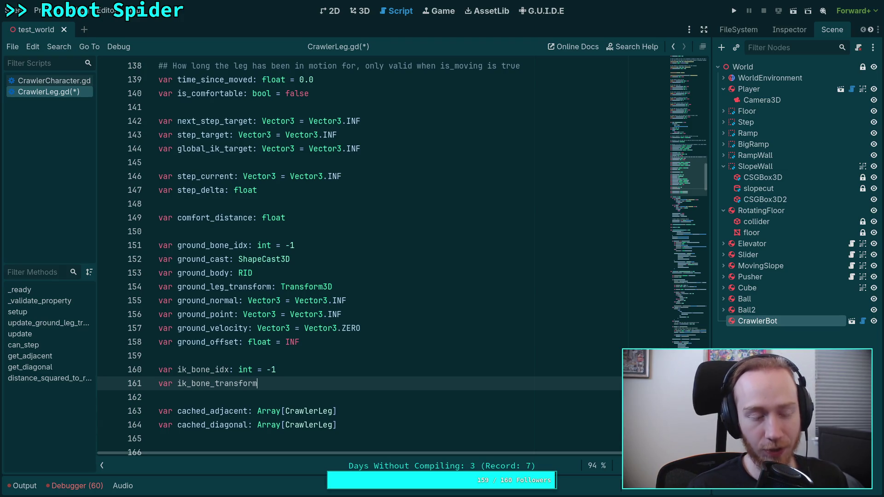
key(BackSpace)
key(BackSpace)
key(BackSpace)
key(BackSpace)
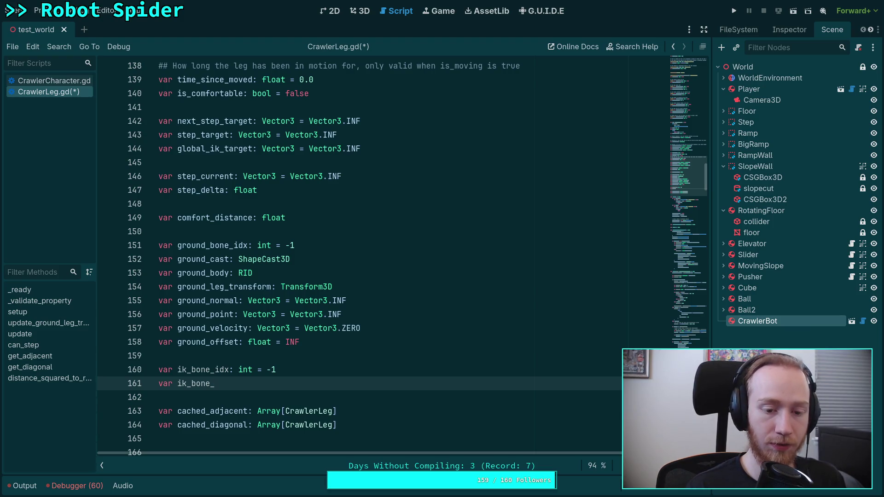
text(posit)
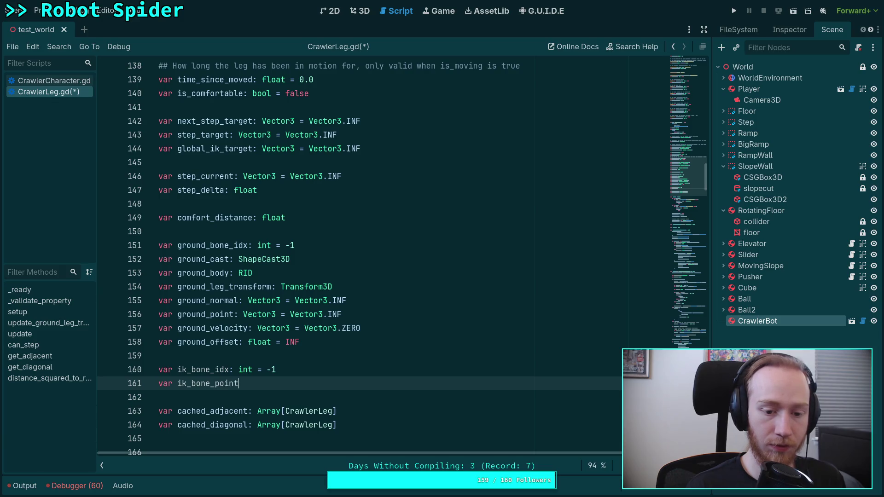
key(BackSpace)
key(BackSpace)
key(BackSpace)
text(sition)
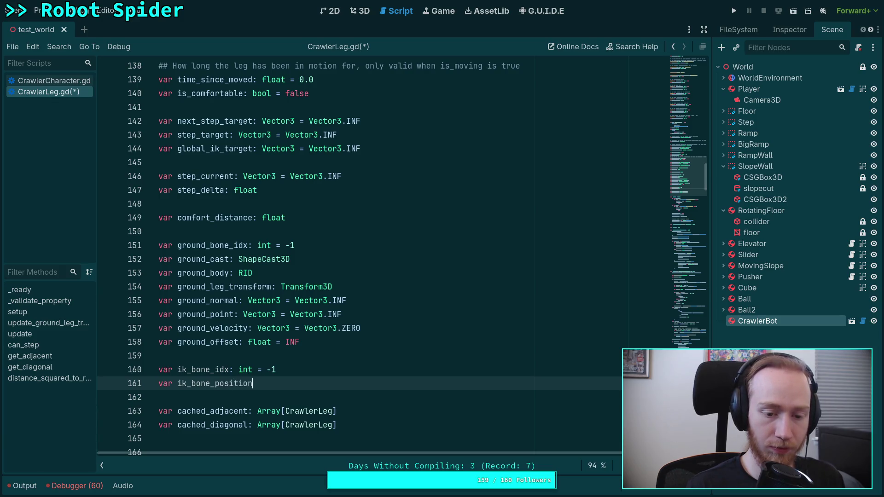
text(: Vector3)
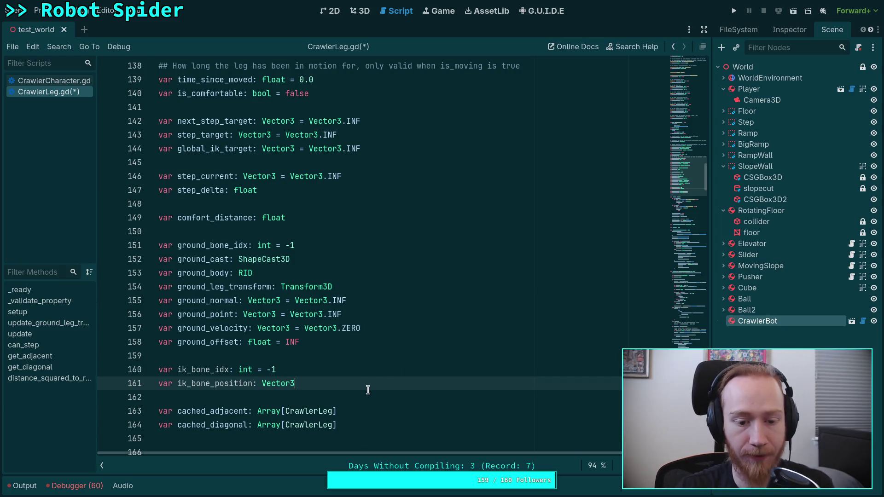
click(350, 397)
scroll(359, 395, down, 3)
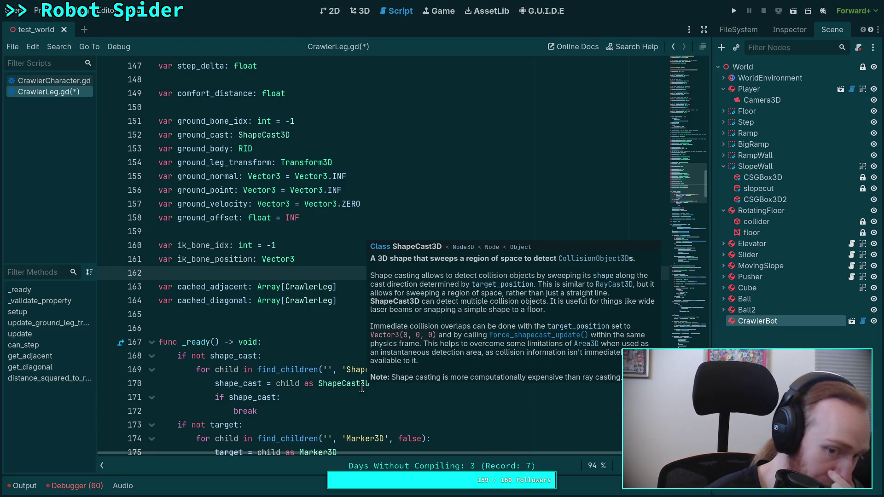
click(287, 327)
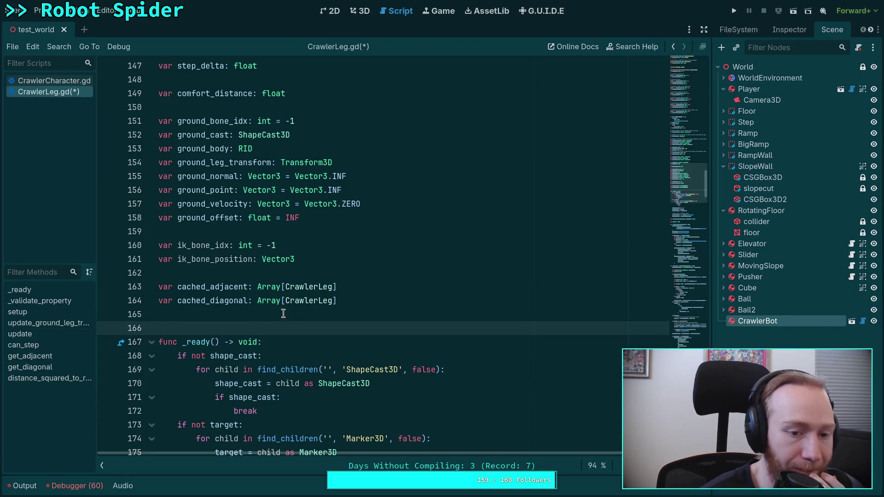
click(283, 314)
scroll(295, 331, down, 1)
mouse_move(314, 322)
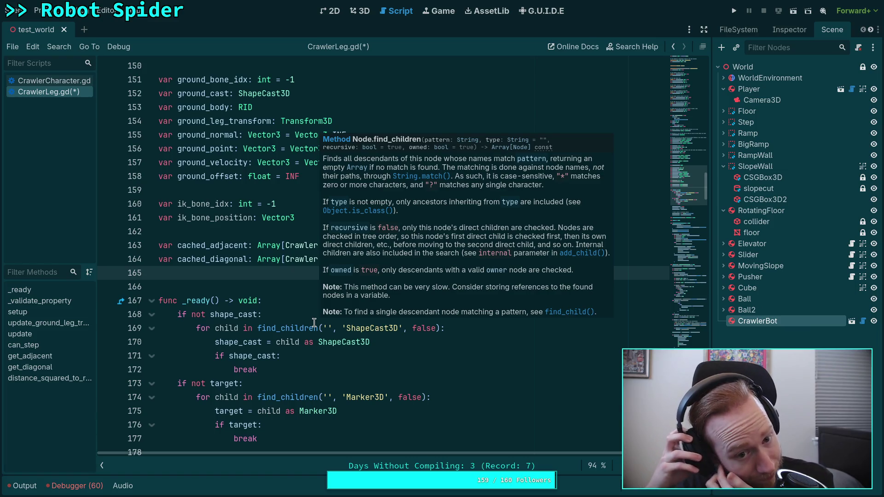
scroll(314, 322, down, 10)
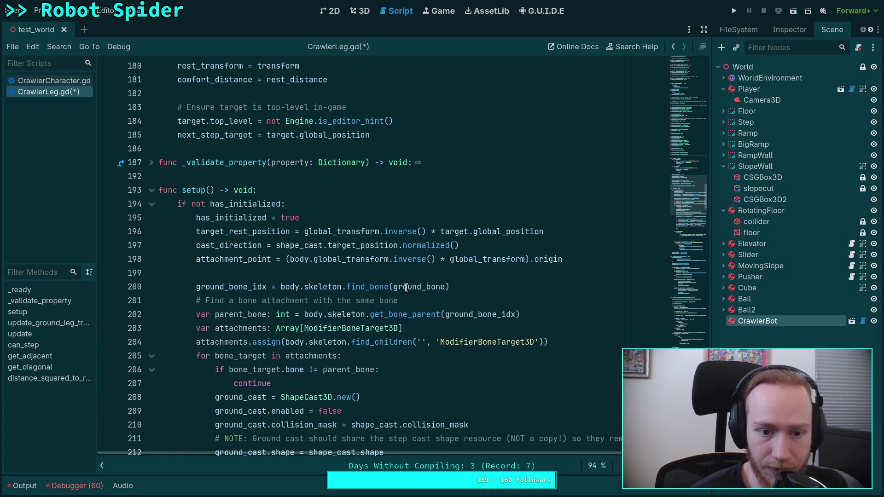
Step: Add a '# Get the chain end bone' comment after the attachment_point line in setup()
click(428, 218)
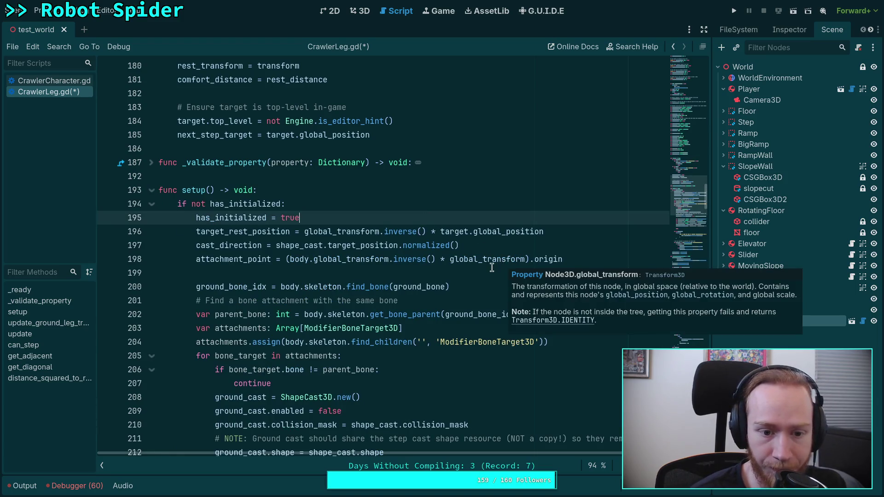
click(429, 263)
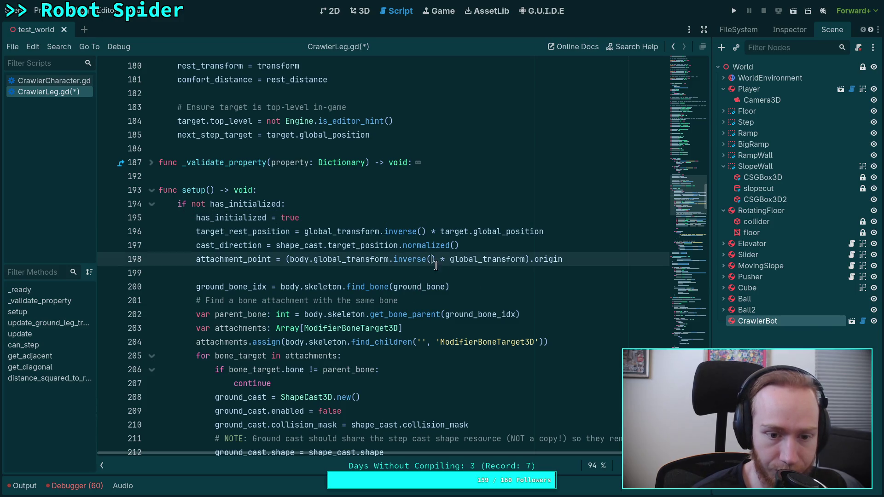
key(Down)
key(Return)
key(Return)
key(Return)
key(Up)
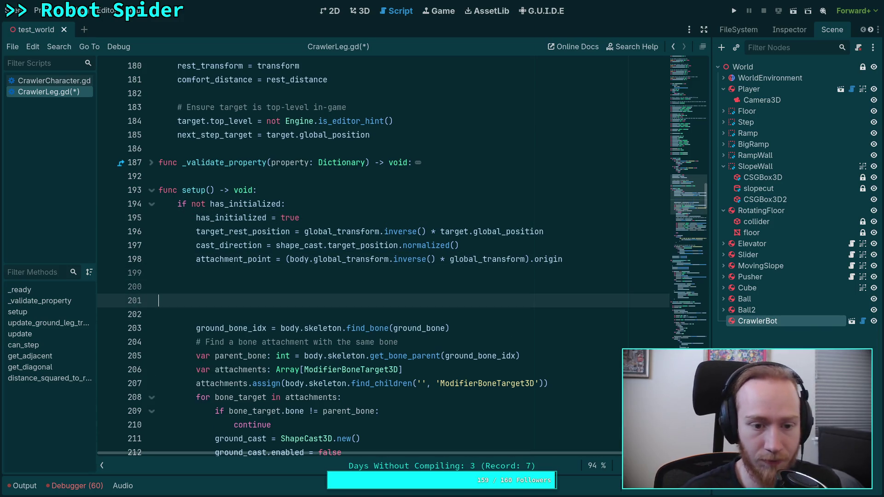
key(BackSpace)
key(BackSpace)
key(BackSpace)
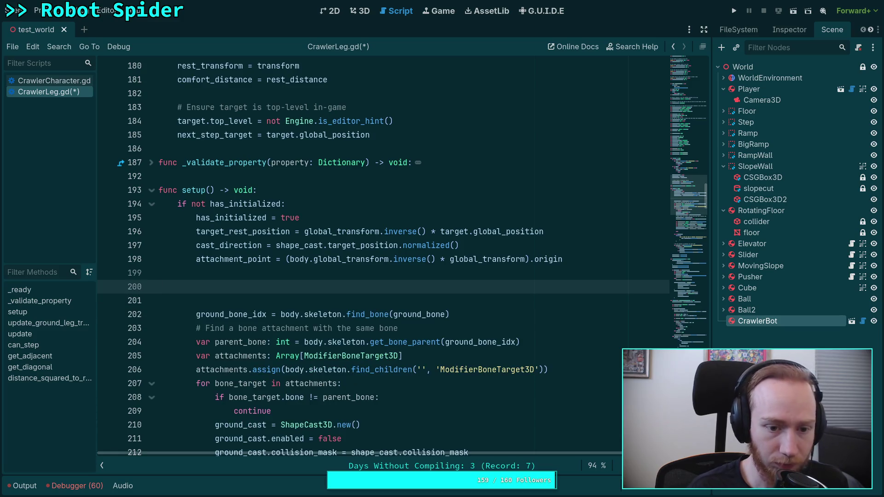
text(# Get the cha)
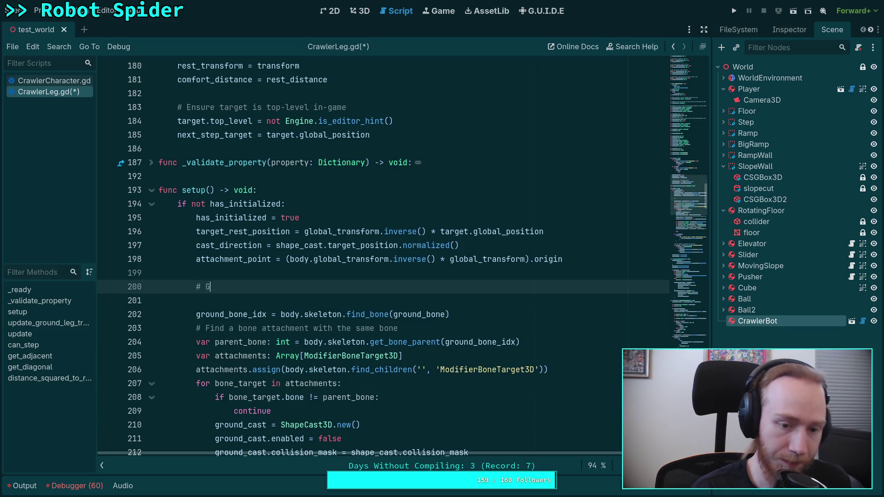
text(in )
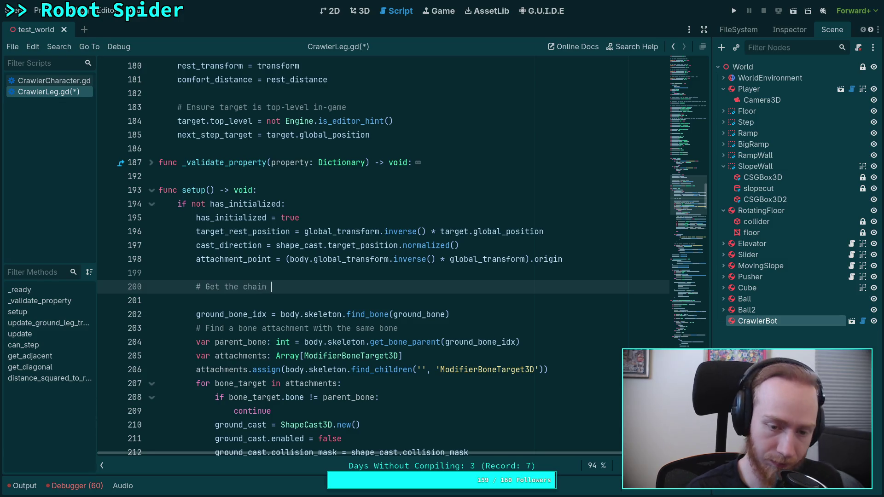
text(end bone)
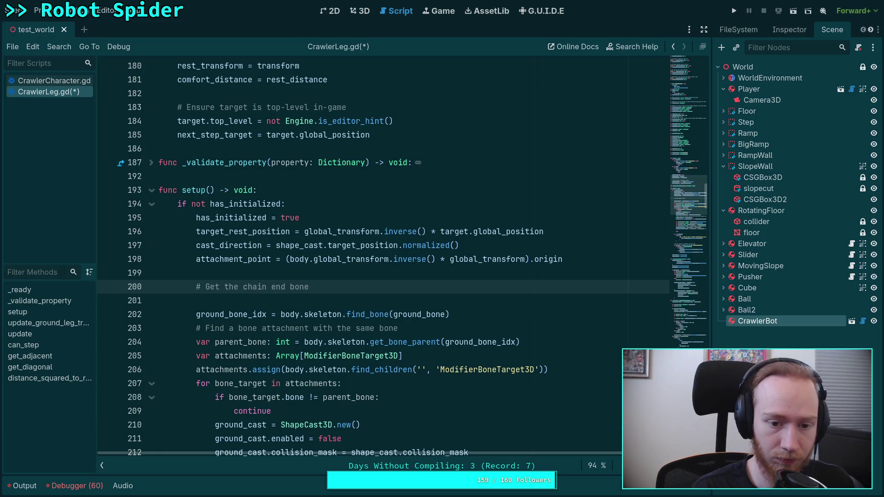
key(Return)
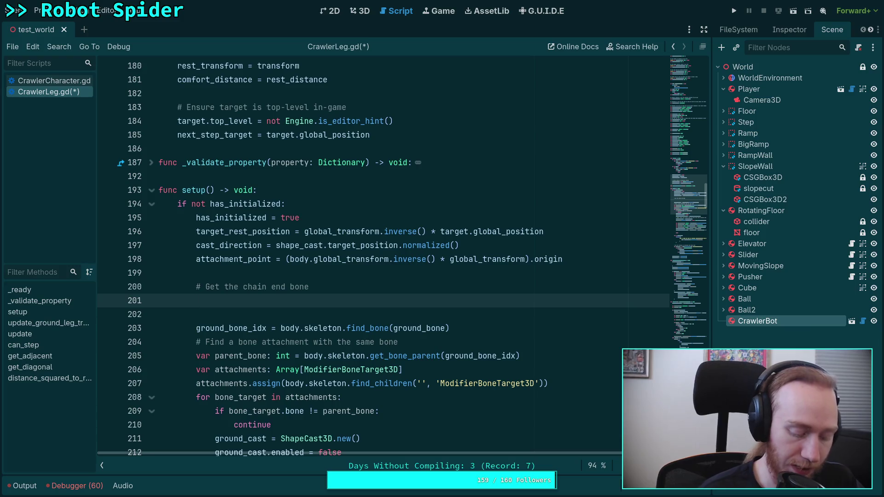
Step: Start a 'for setting in body.leg_ik:' loop below the comment
text(for setting in )
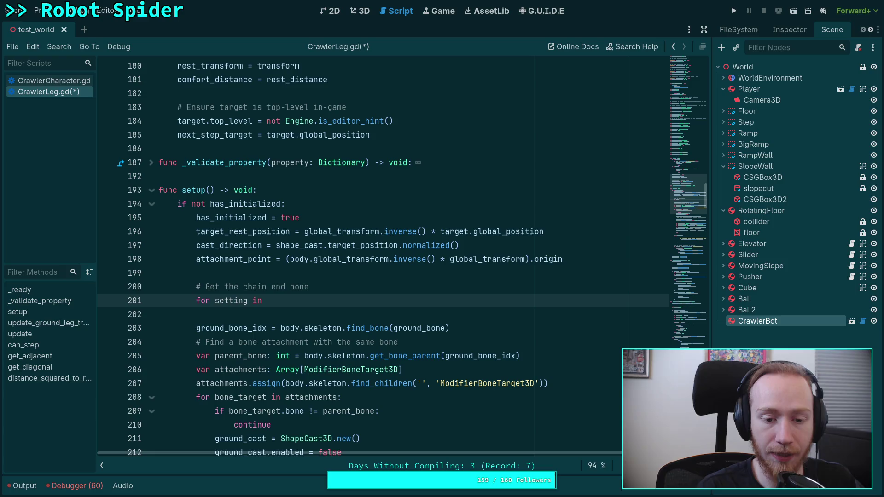
text(body.)
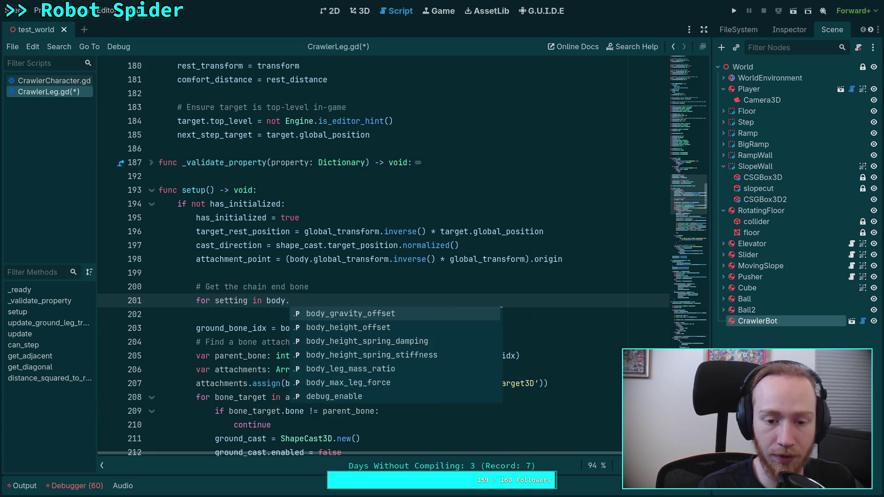
text(leg)
key(Down)
key(Return)
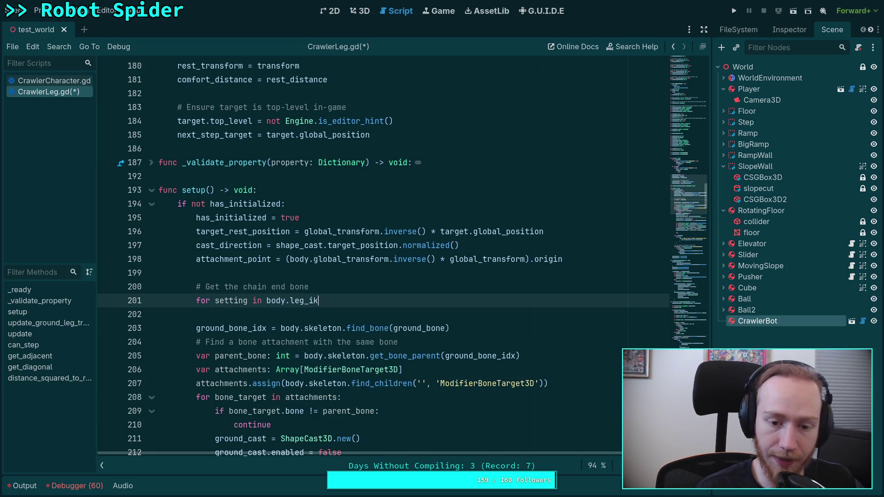
text(:)
key(Return)
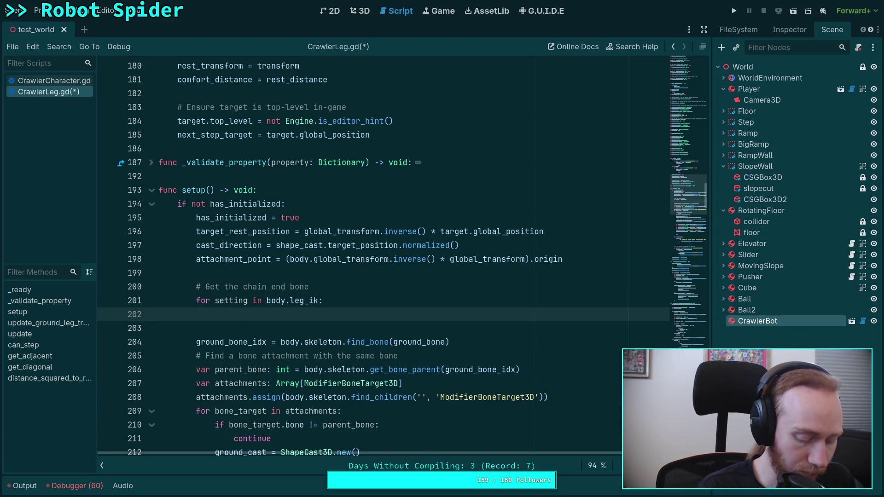
Step: Write 'if body.leg_ik.get_target_node(setting) == body.leg_ik.get_path_to()' inside the loop
text(if )
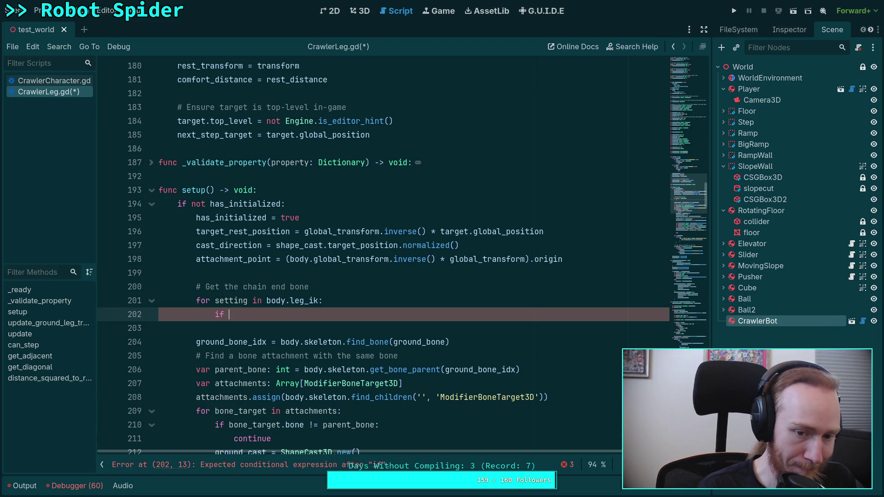
text(bod)
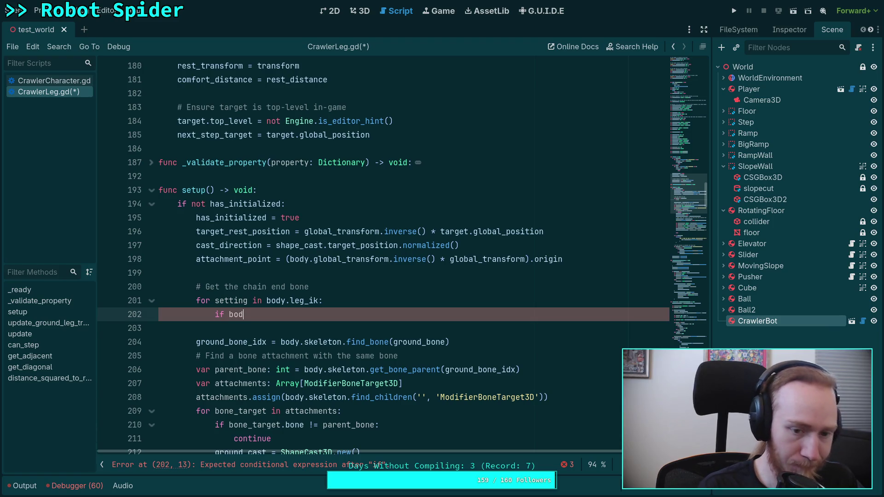
text(y.leg_ik.)
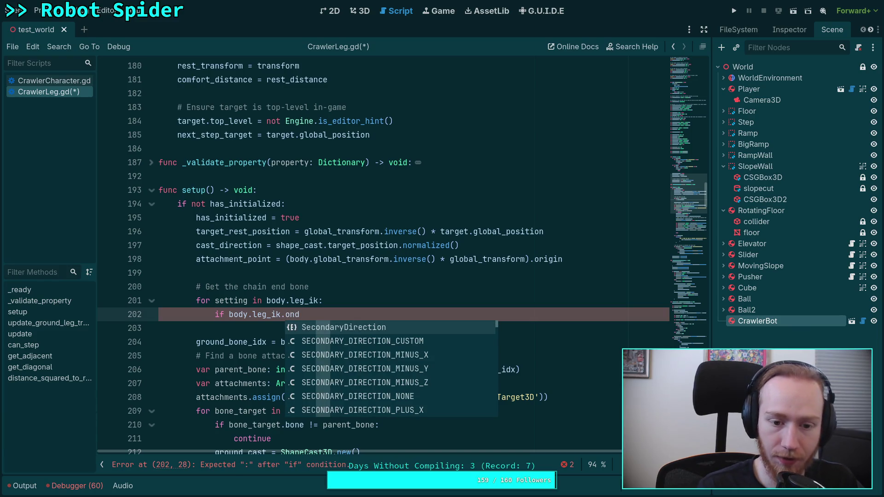
text(end)
key(Down)
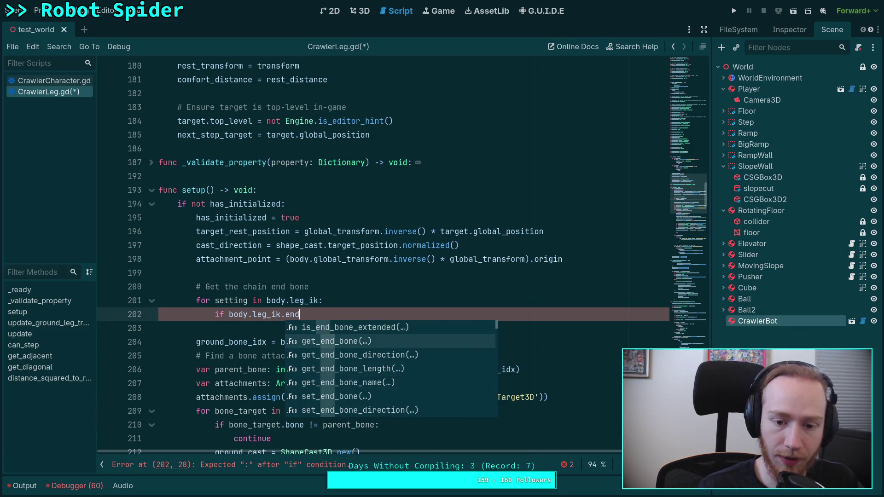
key(Return)
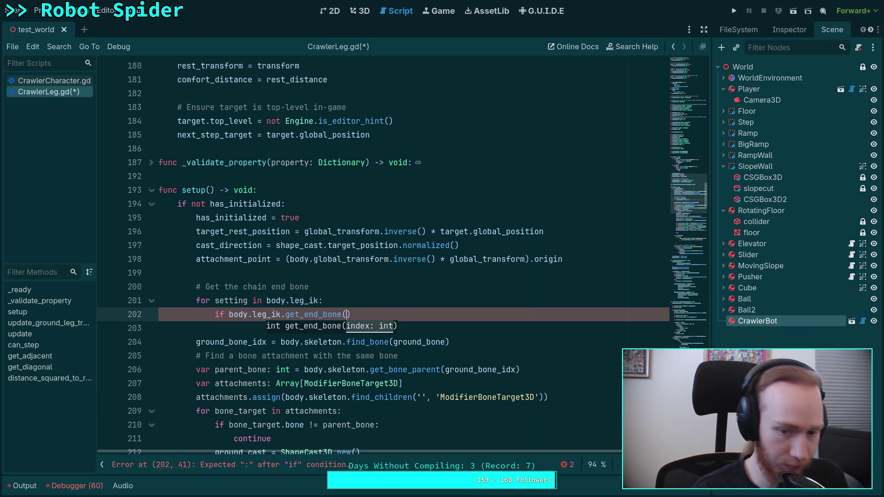
key(BackSpace)
key(BackSpace)
key(BackSpace)
text(targ)
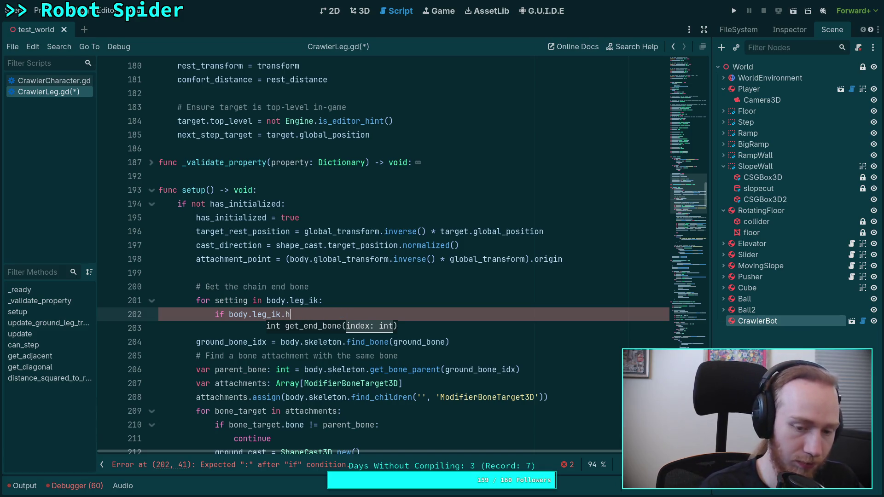
key(Return)
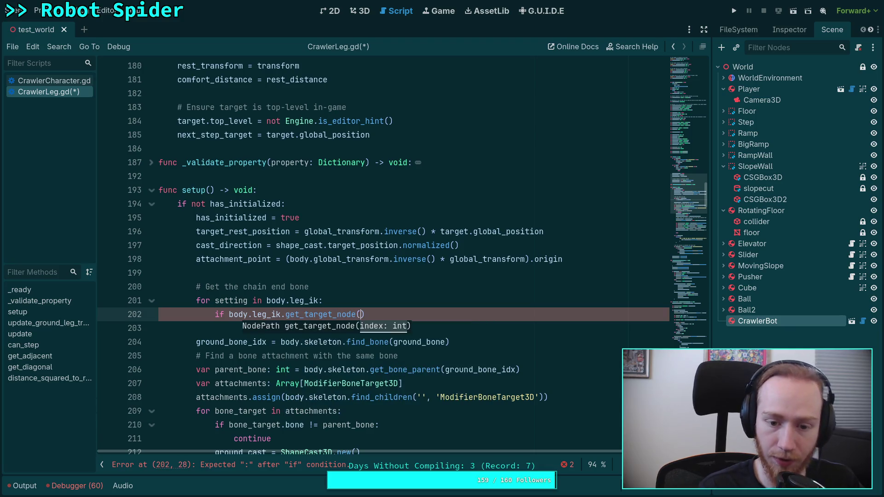
text(settin)
text(g) == )
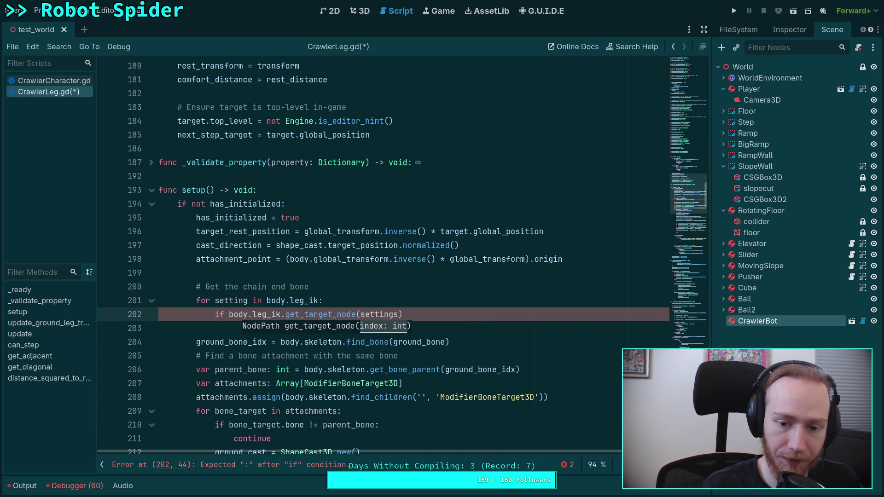
text(body.)
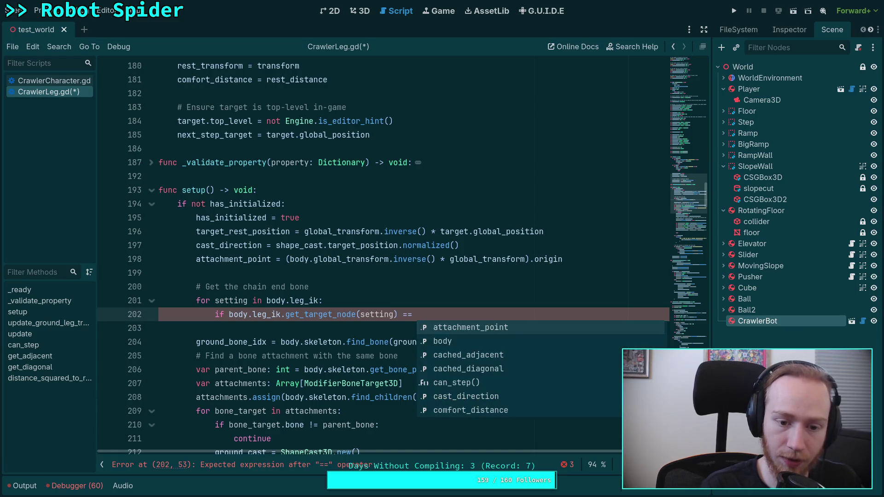
text(leg_ik.)
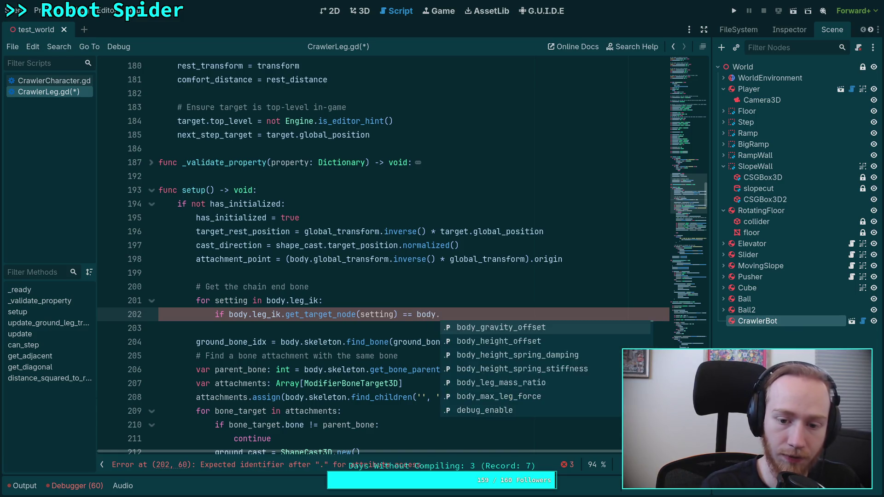
text(get_pa)
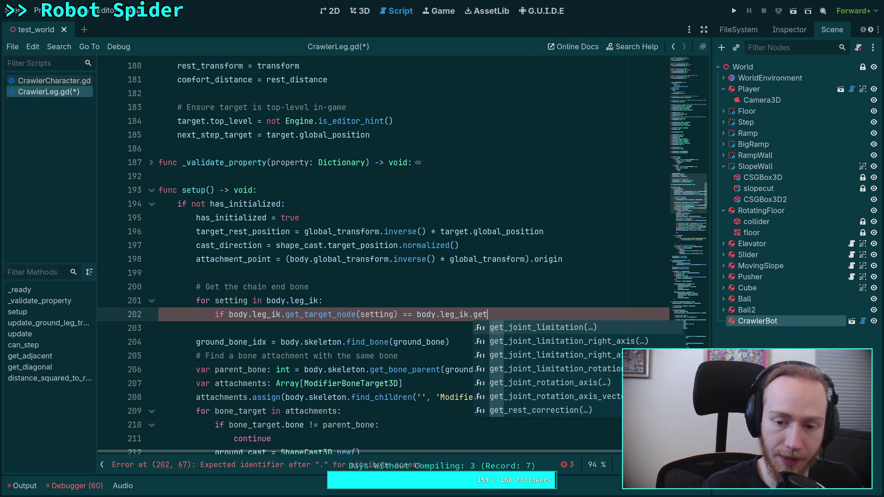
key(Down)
key(Down)
key(Down)
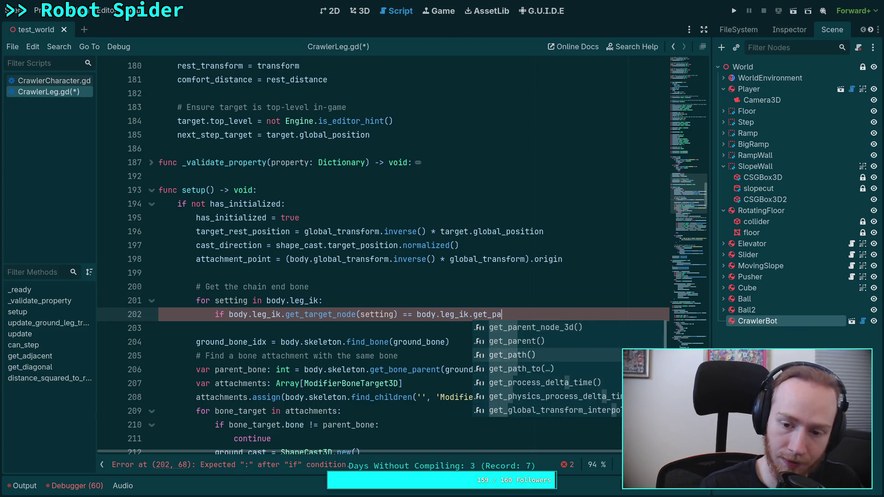
key(Return)
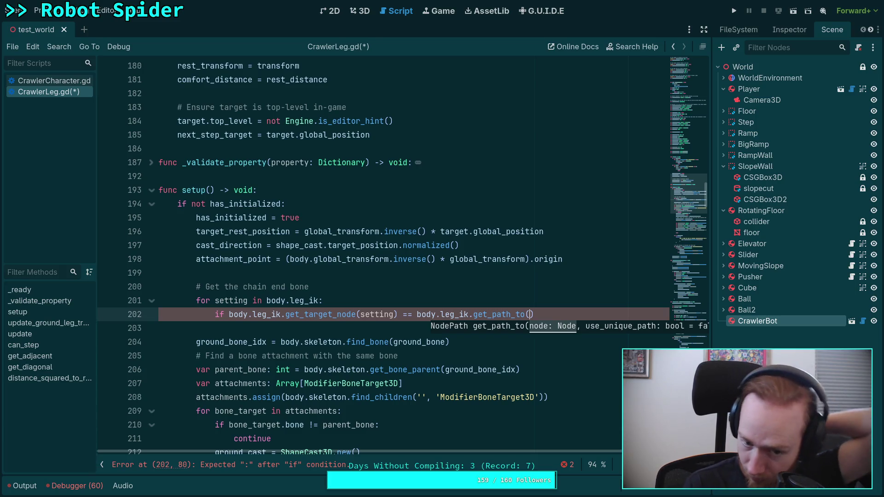
key(Up)
key(Up)
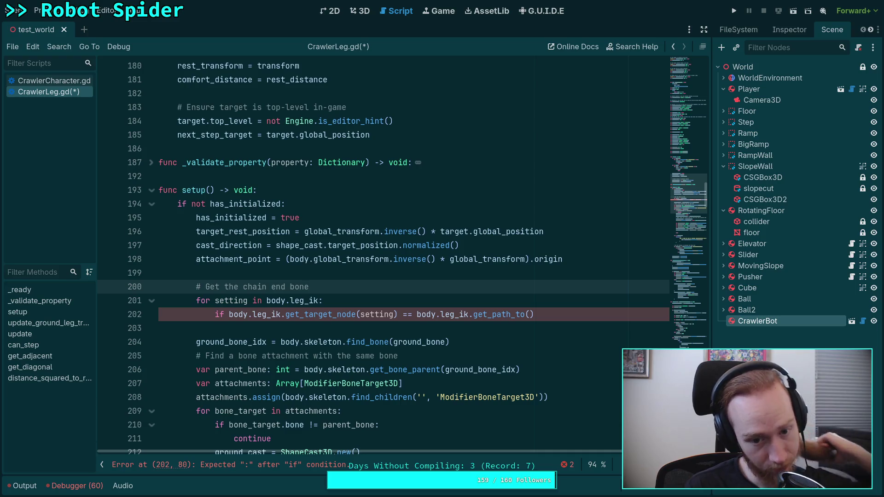
Step: Above the loop, declare 'var my_path: NodePath = body.leg_ik.get_path_to(target)'
key(Return)
text(var)
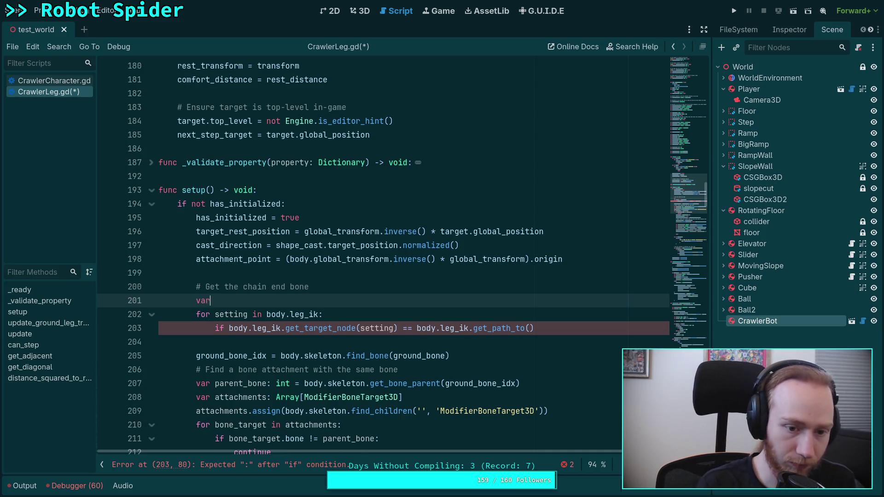
text( my_)
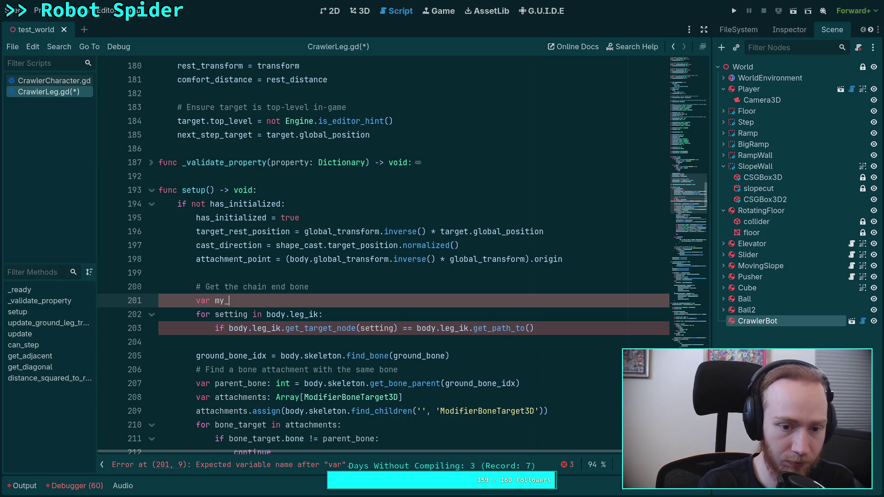
text(path: Nod)
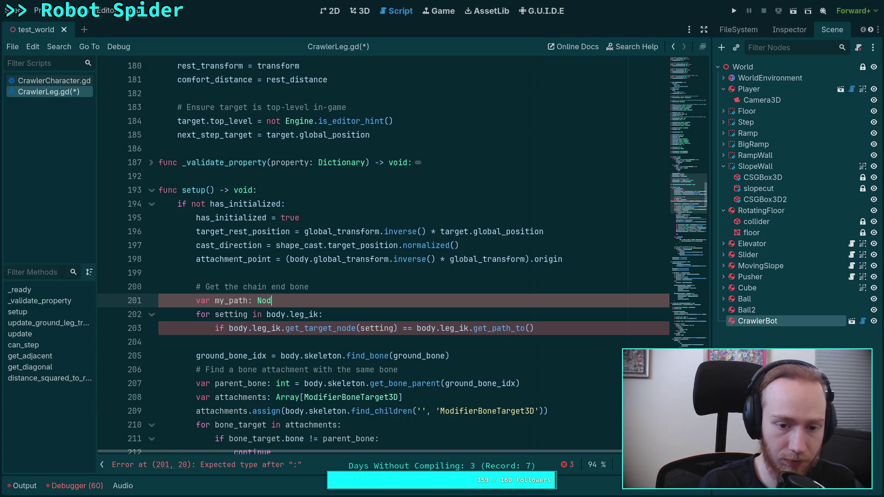
text(ePath = bod)
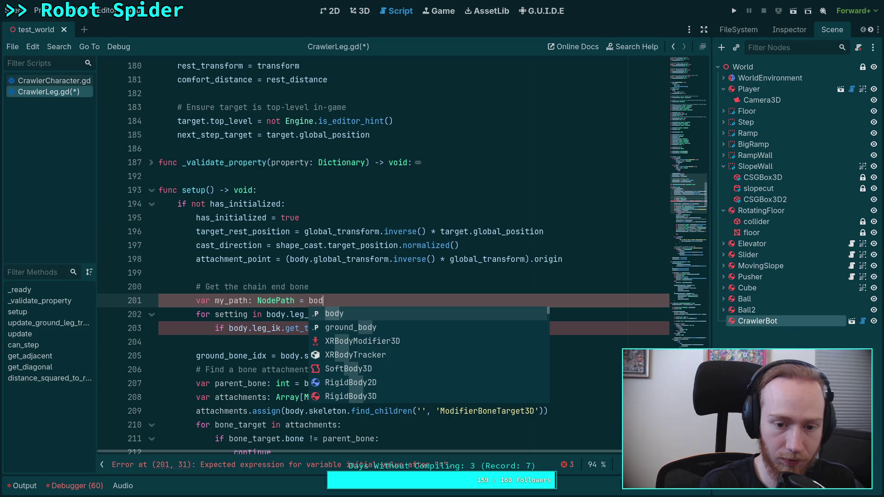
text(y.leg_ik)
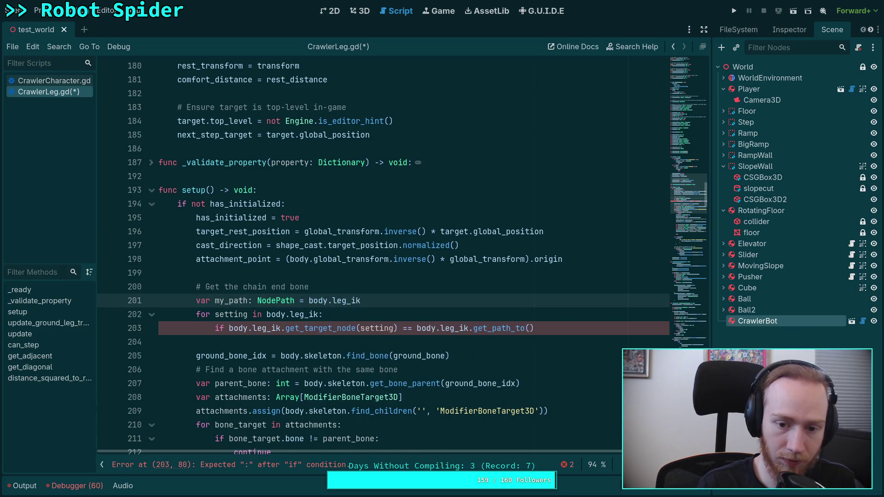
text(.get)
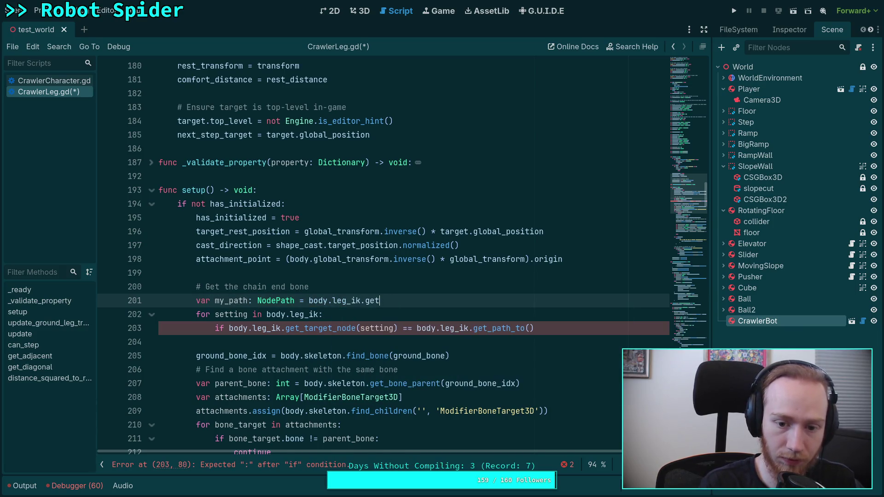
text(-_pa)
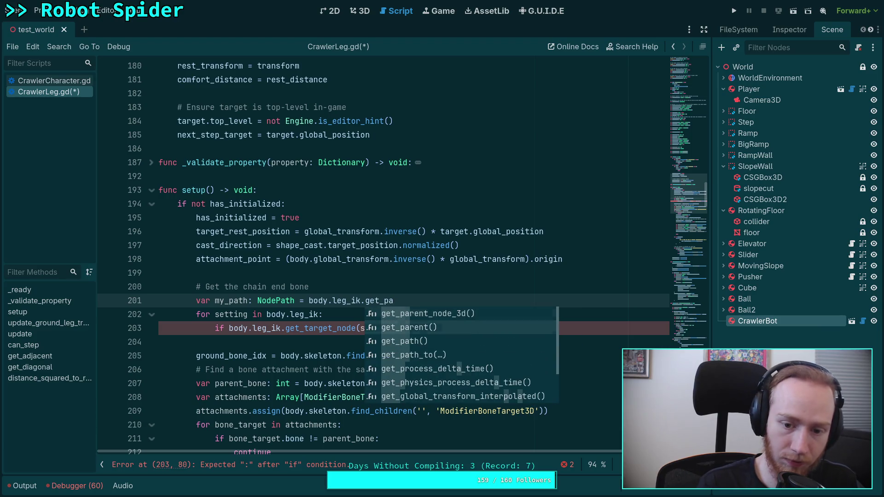
text(th_t)
key(Return)
text(target)
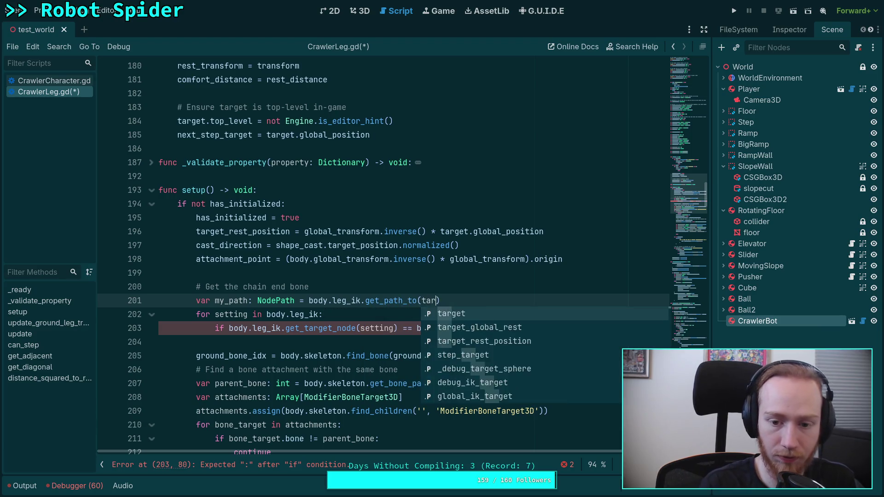
Step: Change the if condition to '== my_path:' and begin an ik_bone_idx line inside it
click(442, 328)
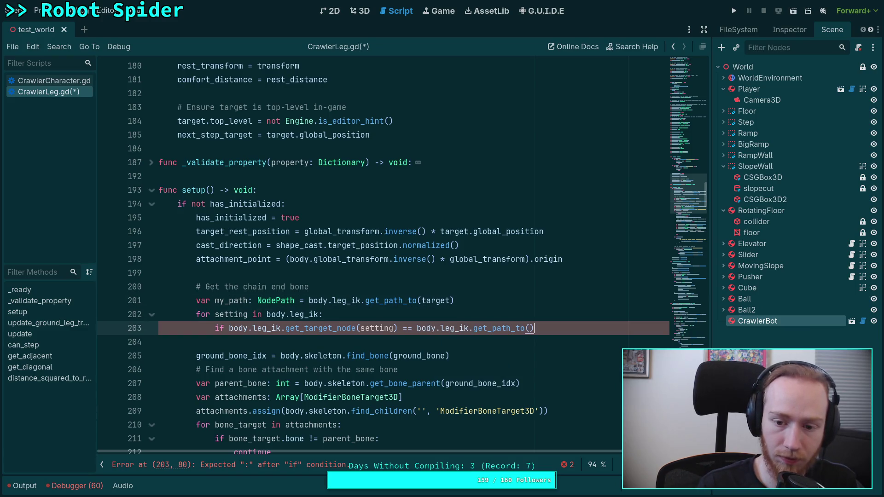
key(BackSpace)
key(BackSpace)
key(BackSpace)
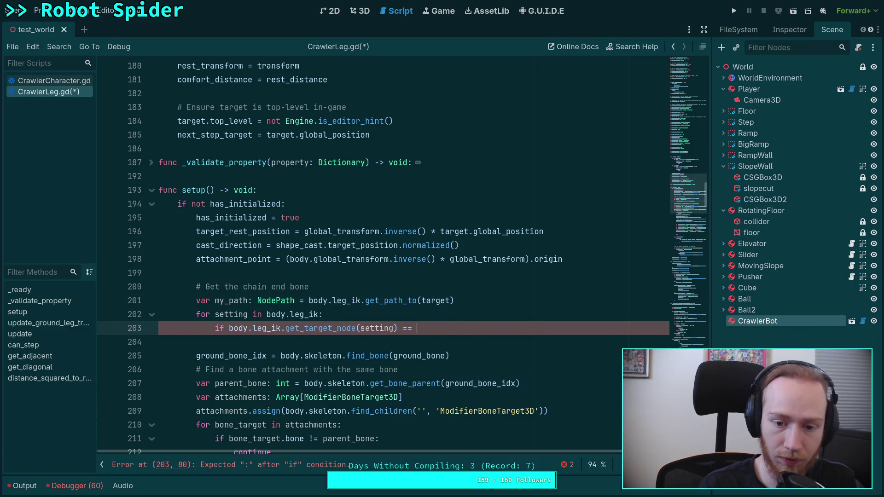
text(mwy)
key(Return)
text(:)
key(Return)
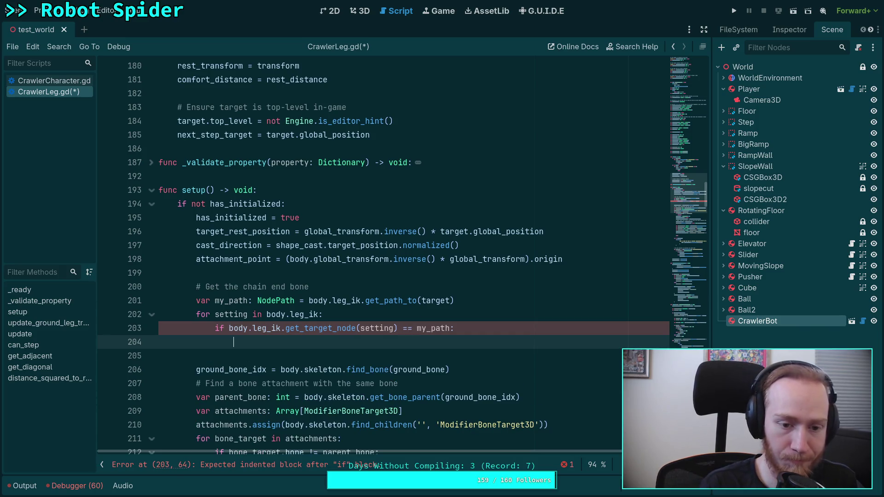
text(ik)
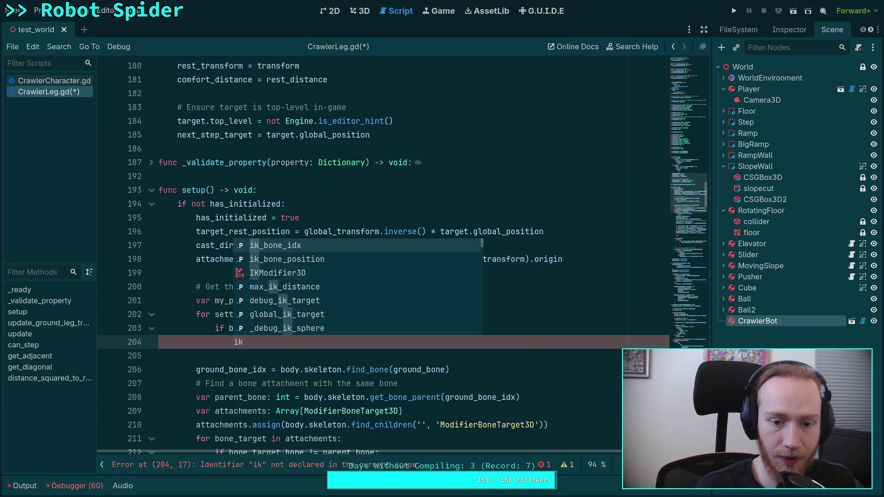
key(Return)
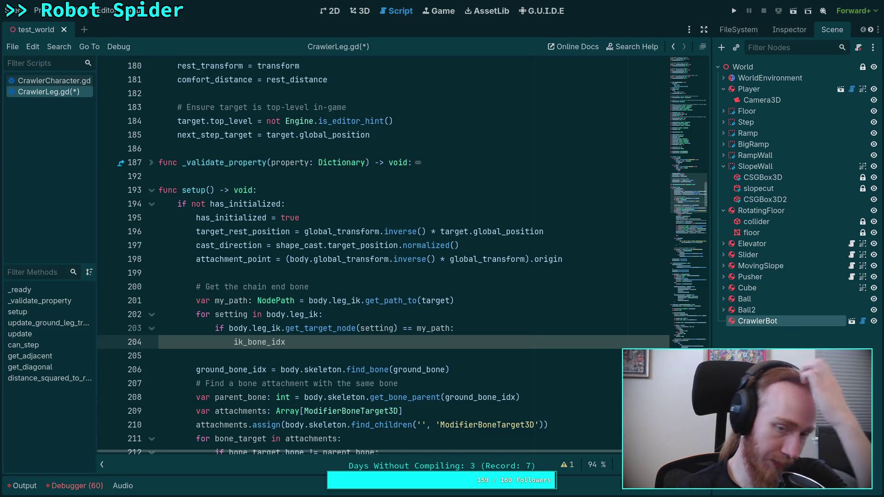
Step: Rename the ik_bone_idx and ik_bone_position variables to target_bone_idx and target_bone_position
scroll(306, 301, up, 15)
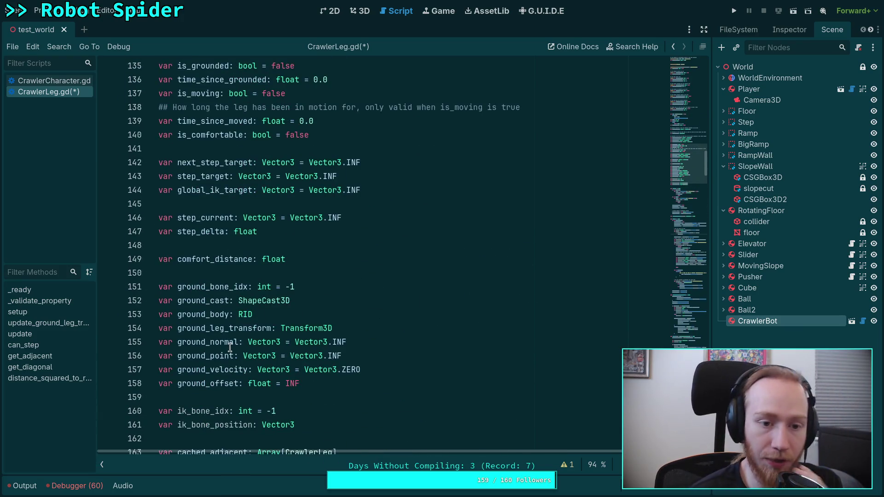
scroll(207, 337, down, 2)
click(178, 328)
key(shift+Right)
key(shift+Right)
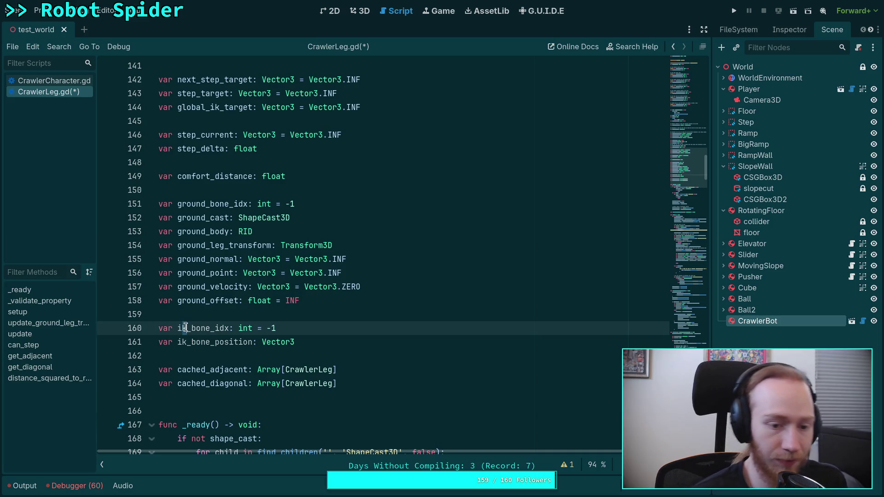
text(target)
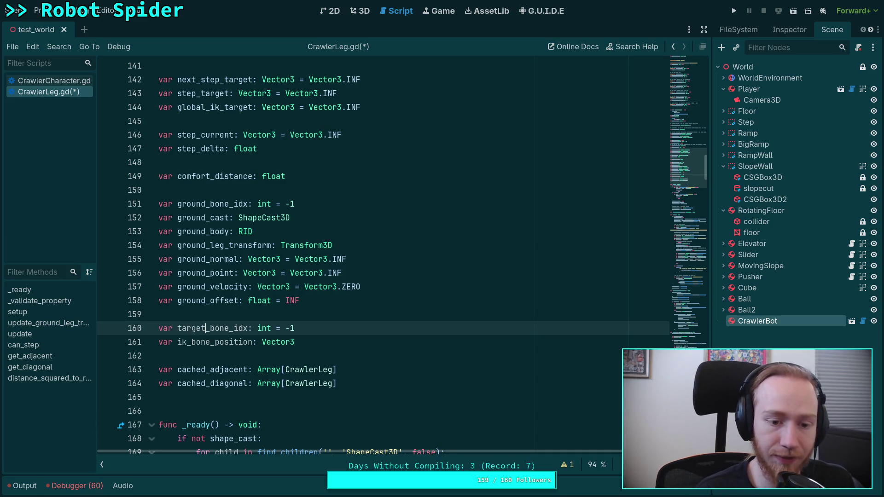
click(200, 342)
key(Left)
key(BackSpace)
key(BackSpace)
text(target)
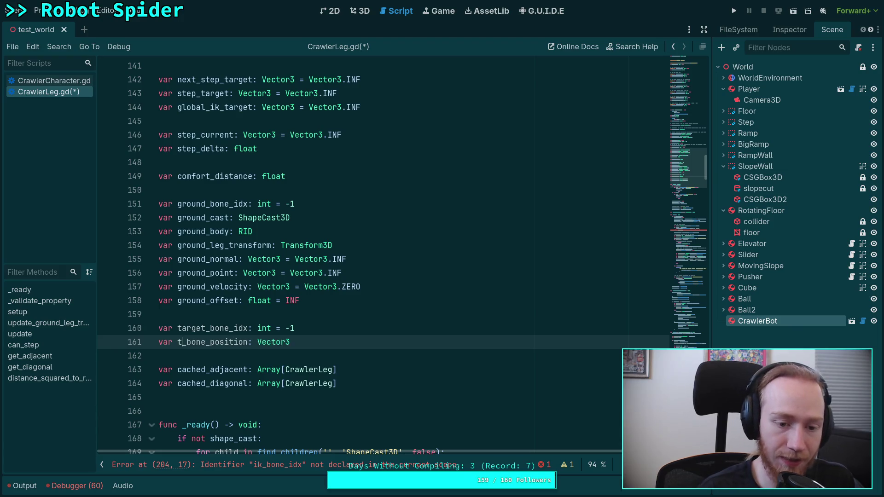
Step: Fix the broken ik_bone_idx reference on line 204 to use target_bone_idx
scroll(306, 340, down, 10)
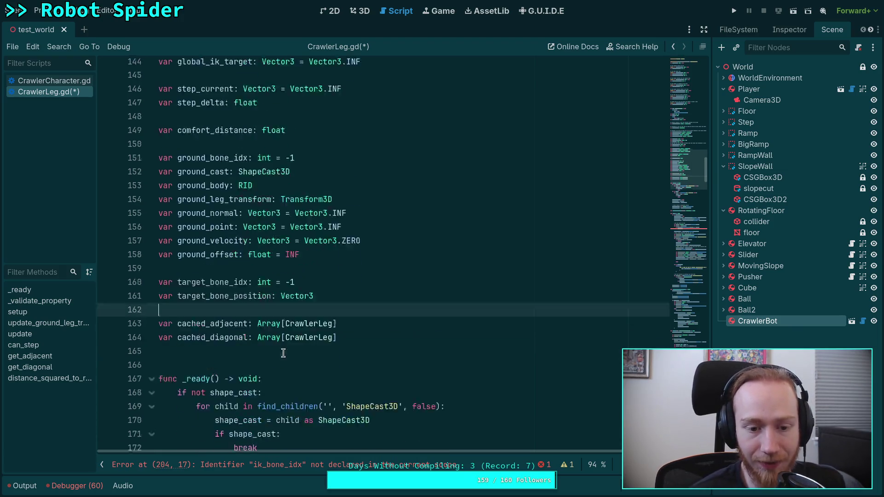
scroll(306, 341, down, 3)
click(245, 301)
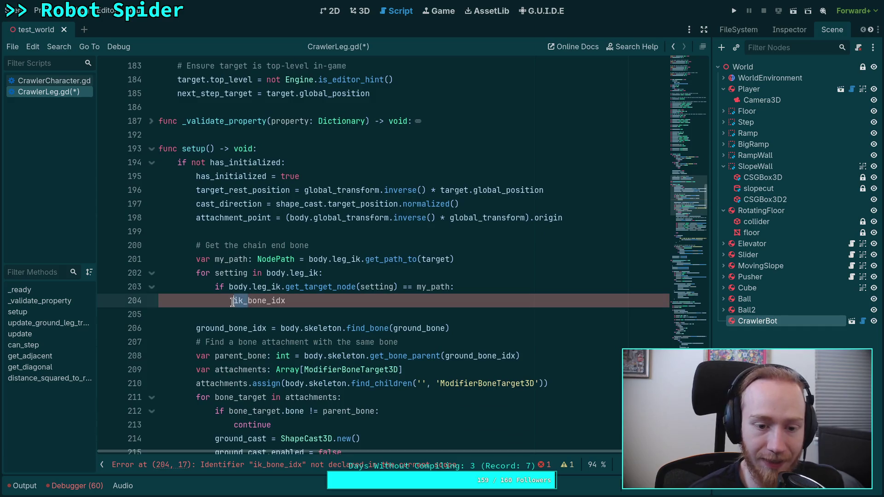
key(shift+Home)
text(k)
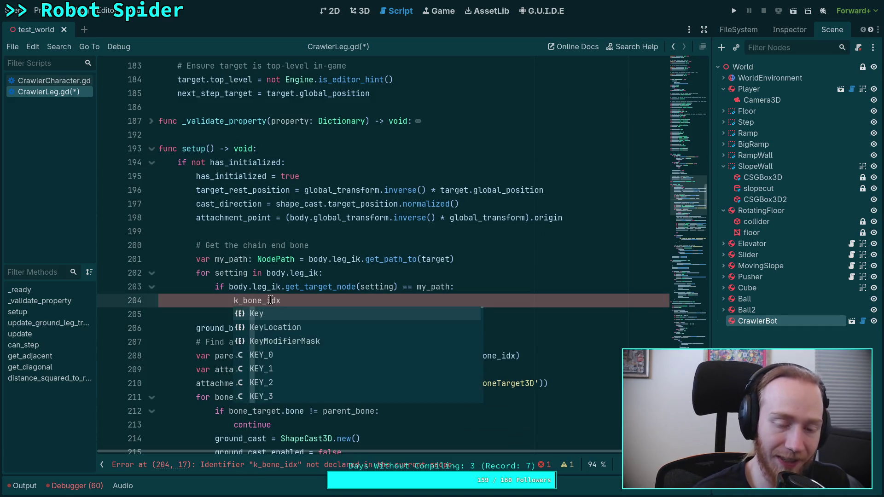
key(BackSpace)
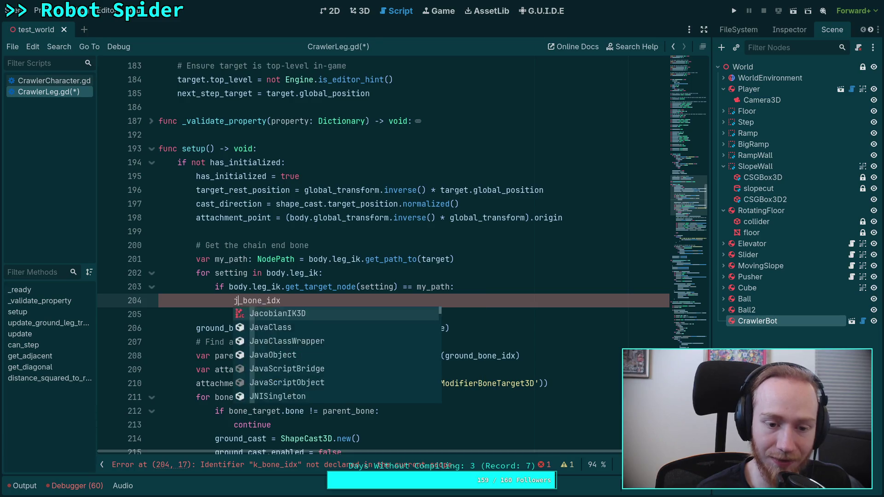
text(target)
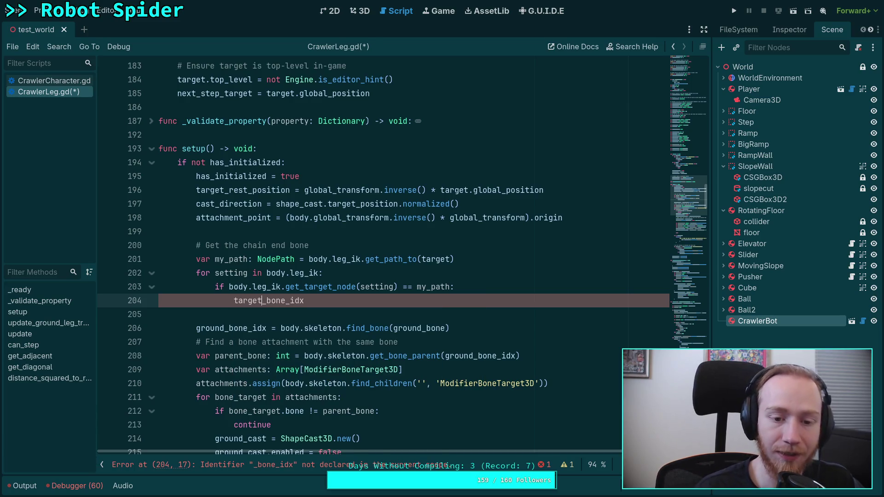
key(Return)
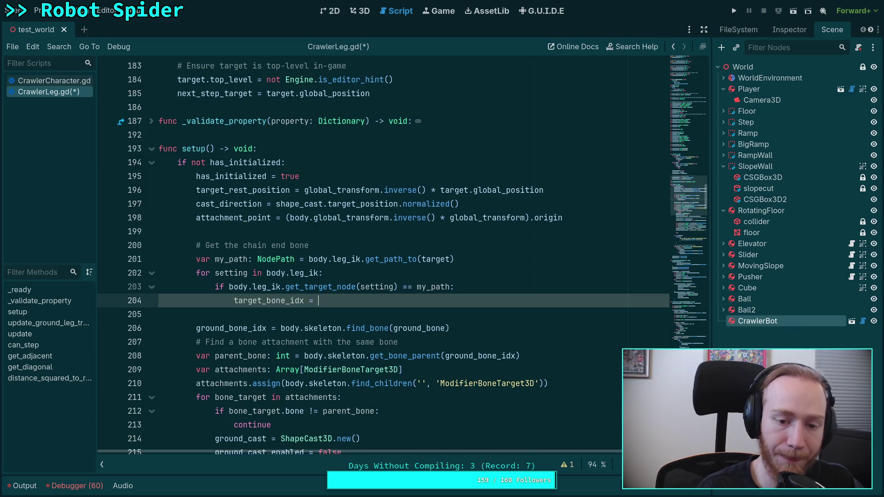
Step: Assign target_bone_idx = body.leg_ik.get_end_bone(setting), followed by a break
text(body.le)
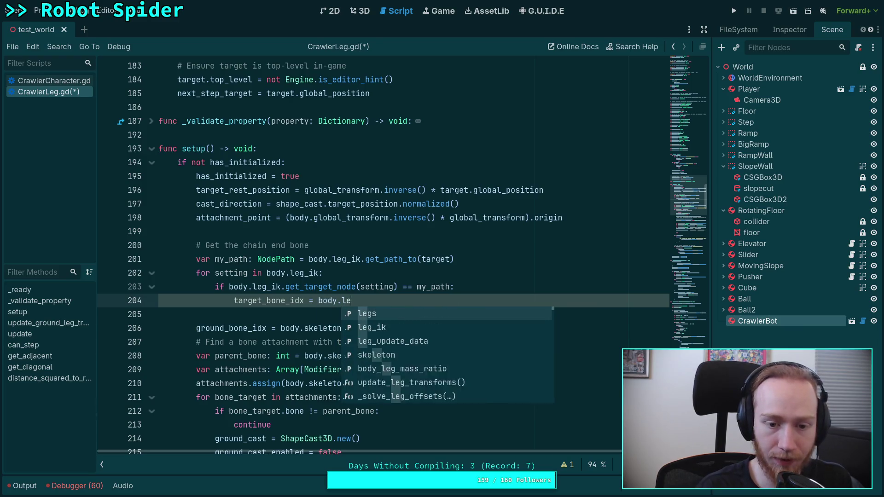
text(g_i)
key(Return)
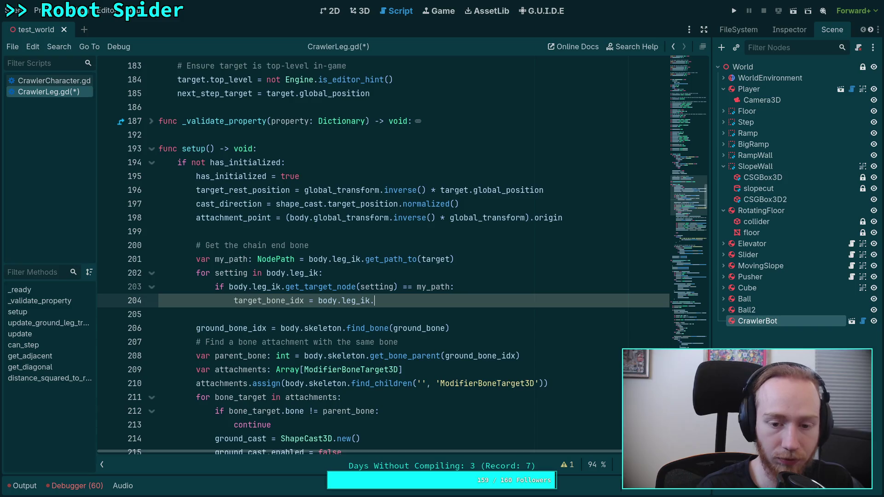
text(end_b)
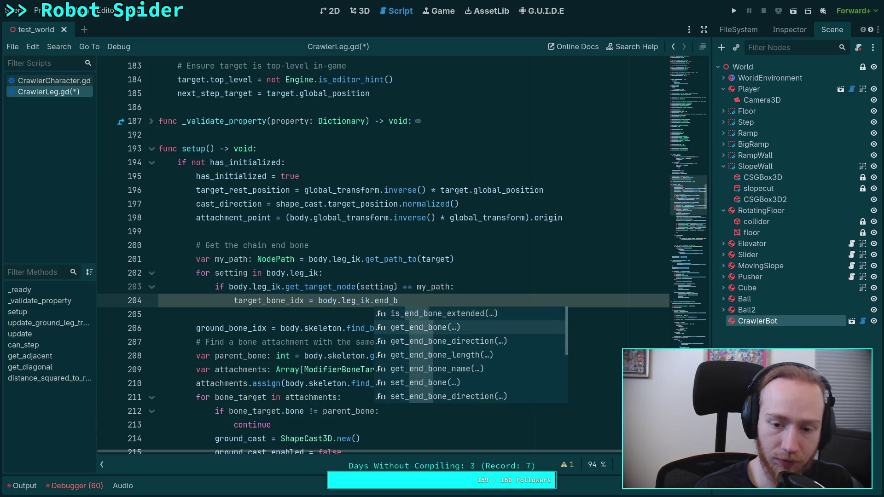
key(Return)
text(setting))
key(Return)
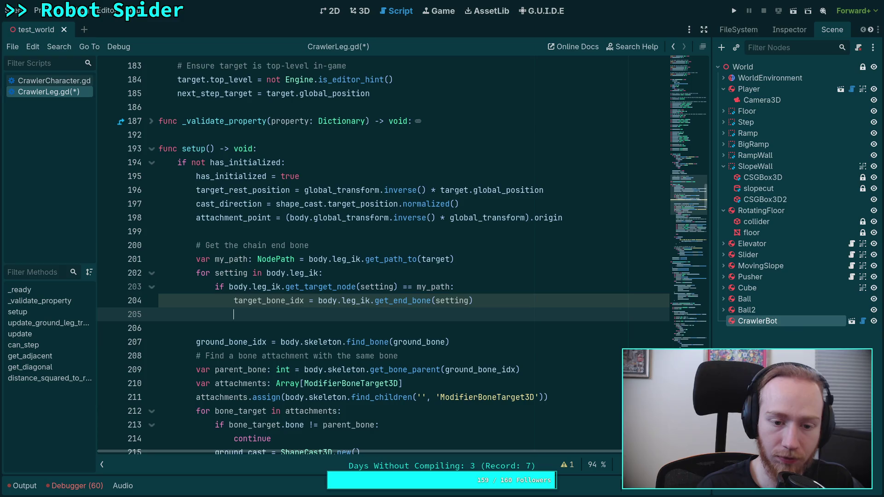
text(break)
Step: Add an if target_bone_idx == -1 check that calls push_error with target.name
key(Return)
key(Return)
text(if)
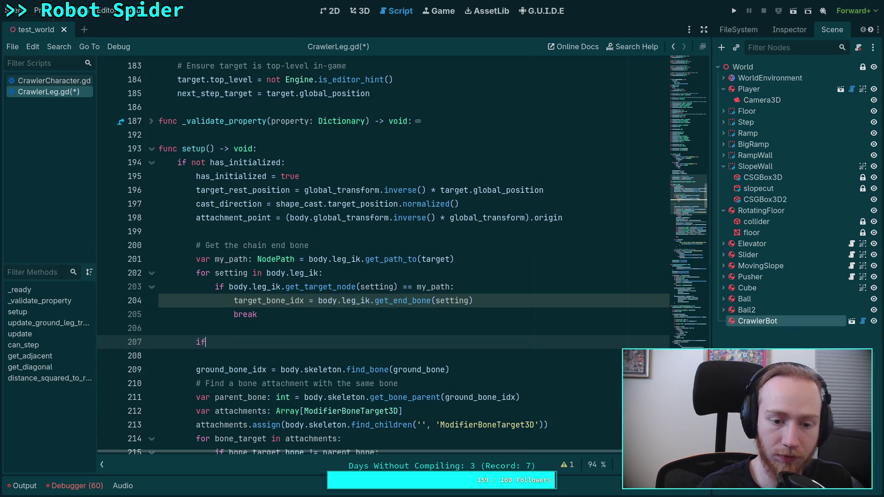
text( tare )
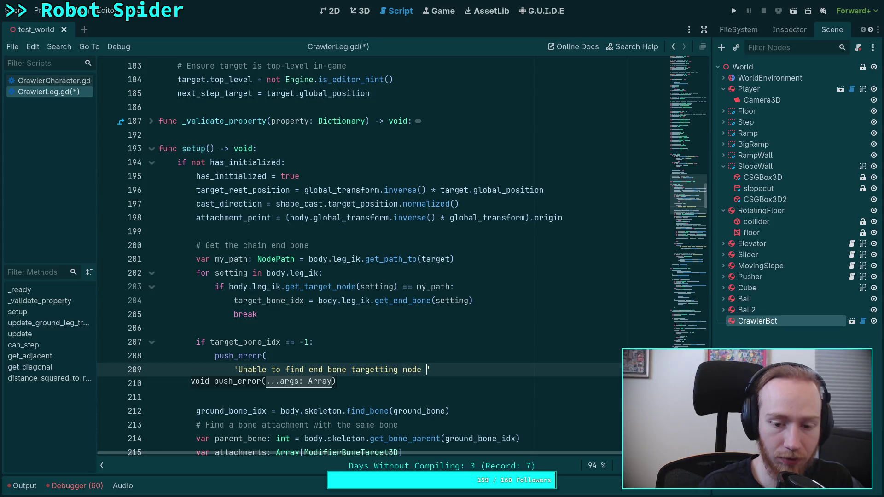
text(%n')
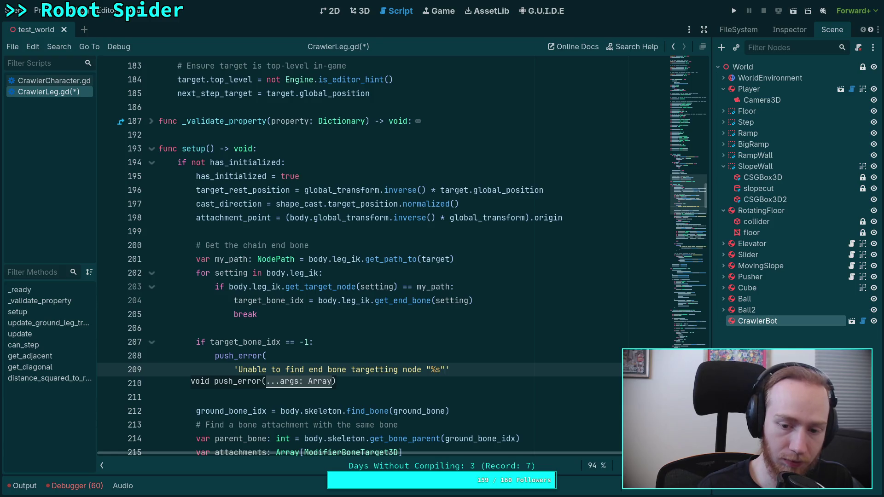
key(BackSpace)
text(s)
key(Right)
text(!')
text( % )
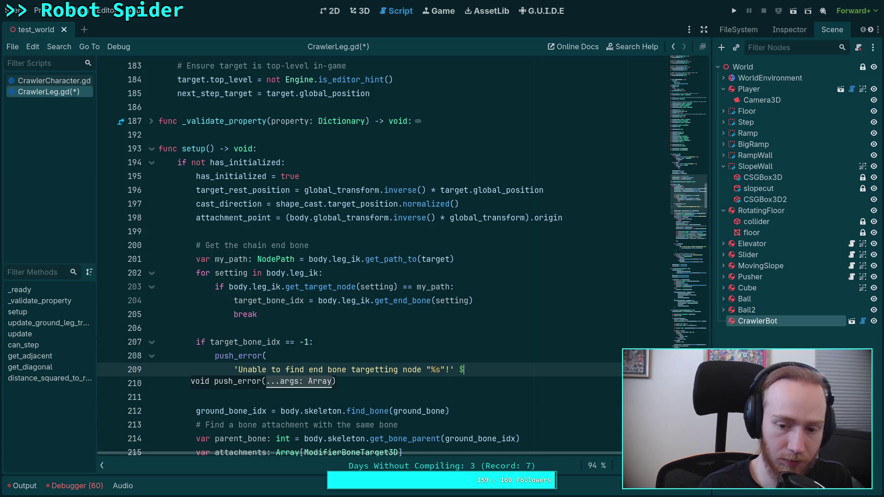
text(target.name)
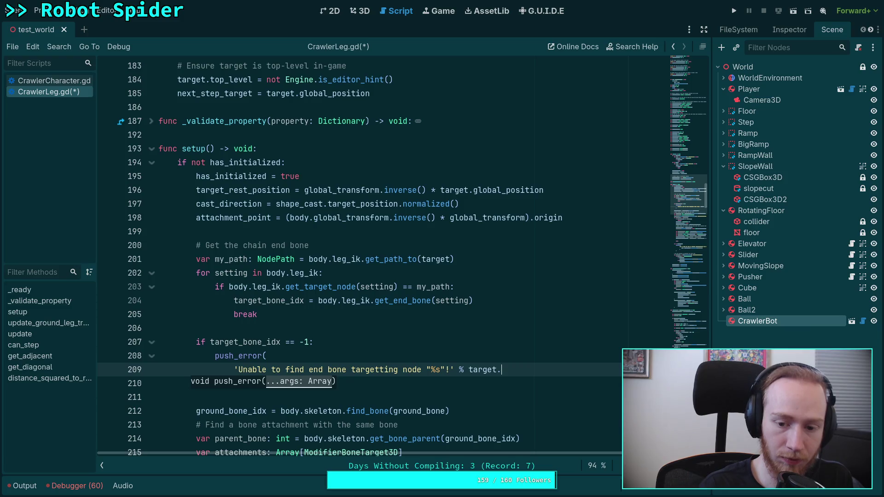
key(Escape)
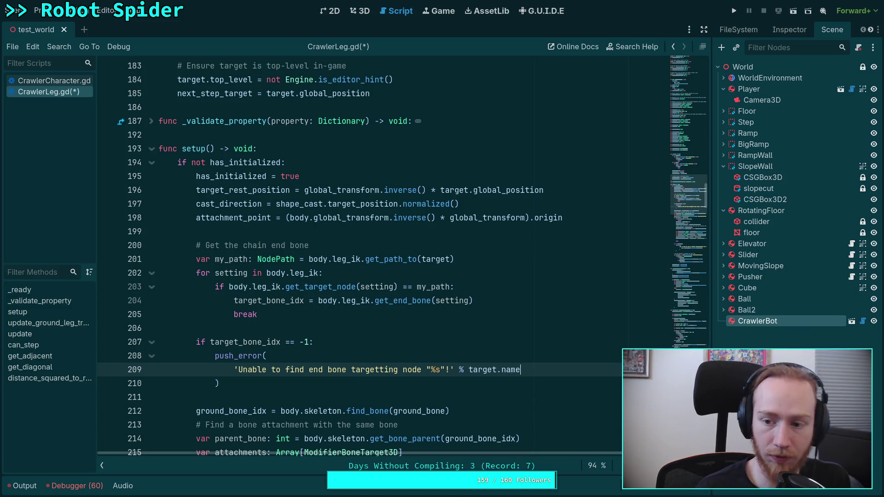
Step: Inspect the CrawlerBot node and its big_crawler_bot scene, then save CrawlerLeg.gd
click(787, 31)
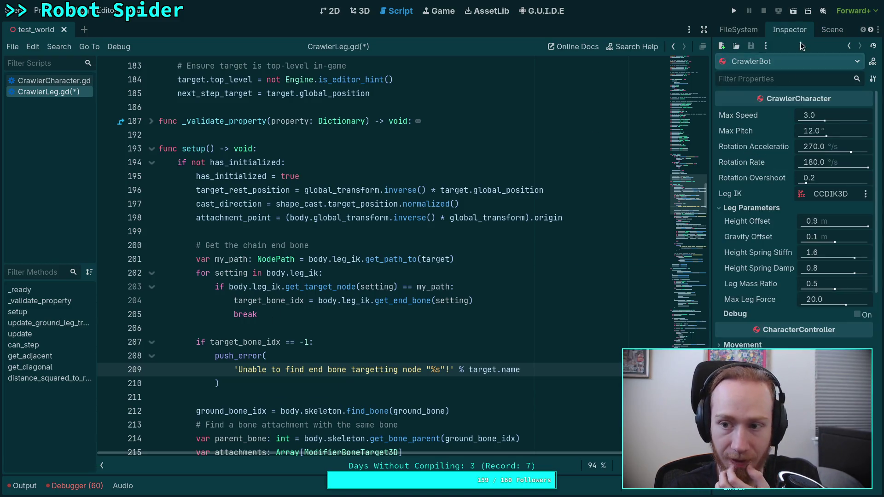
click(832, 29)
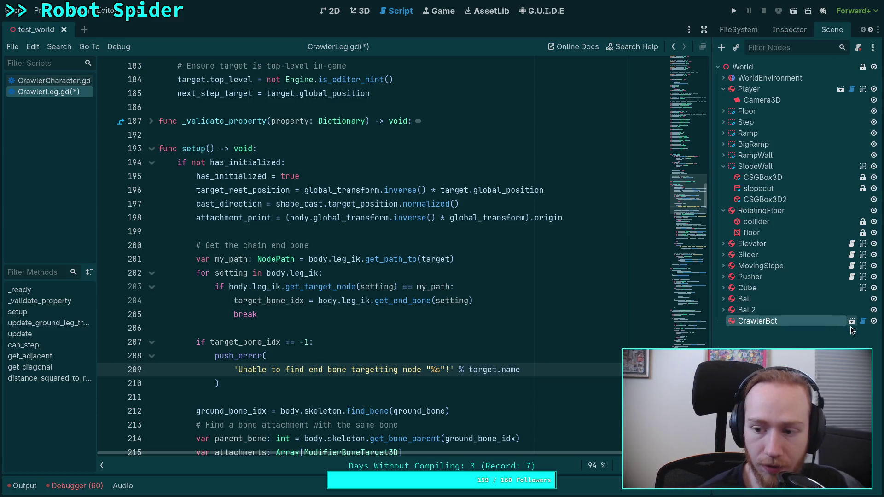
click(851, 317)
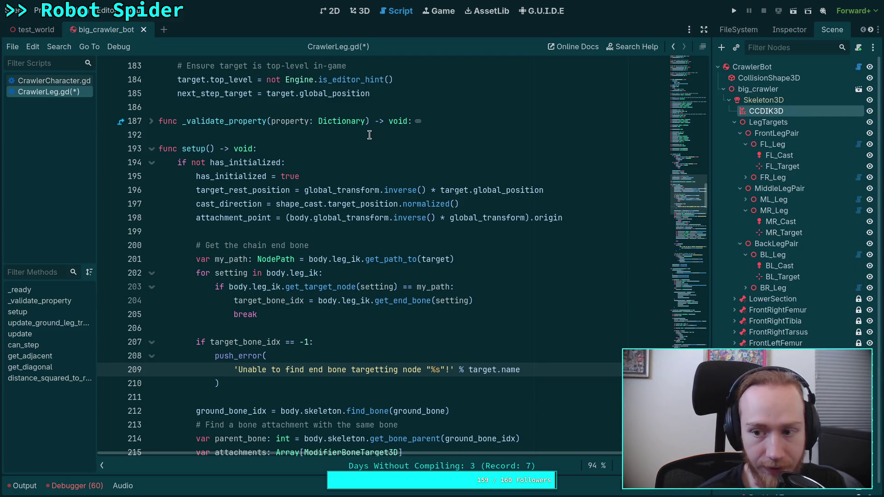
click(143, 29)
click(540, 383)
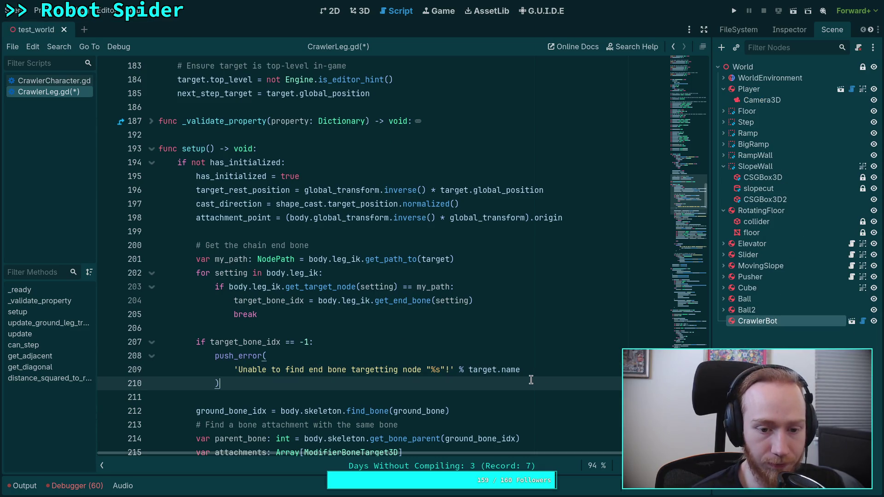
key(ctrl+s)
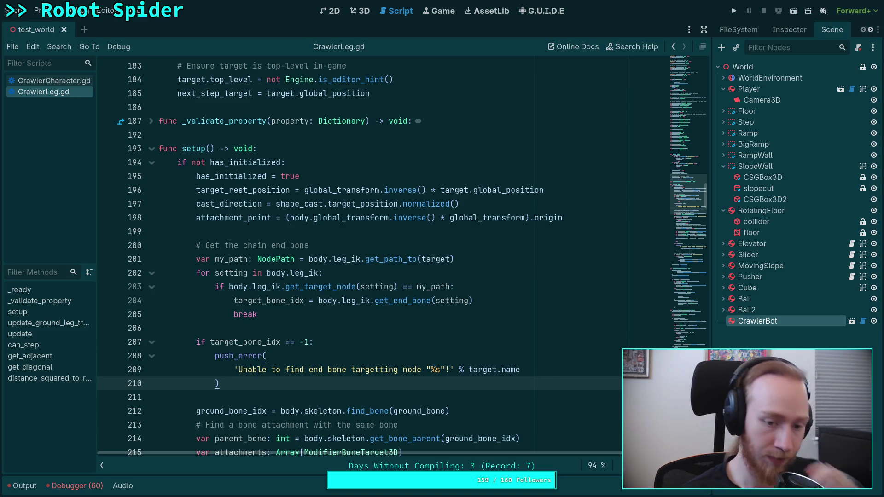
Step: Rename the my_path declaration on line 201 to target_path
click(483, 327)
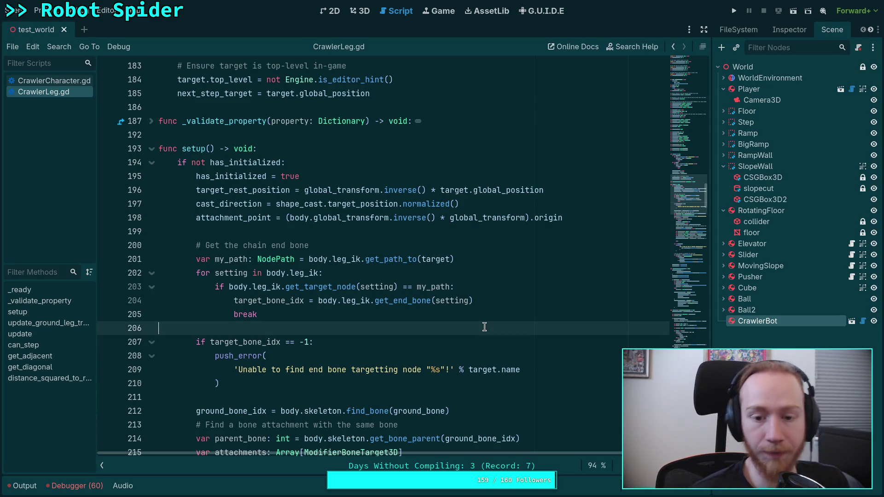
scroll(473, 341, up, 3)
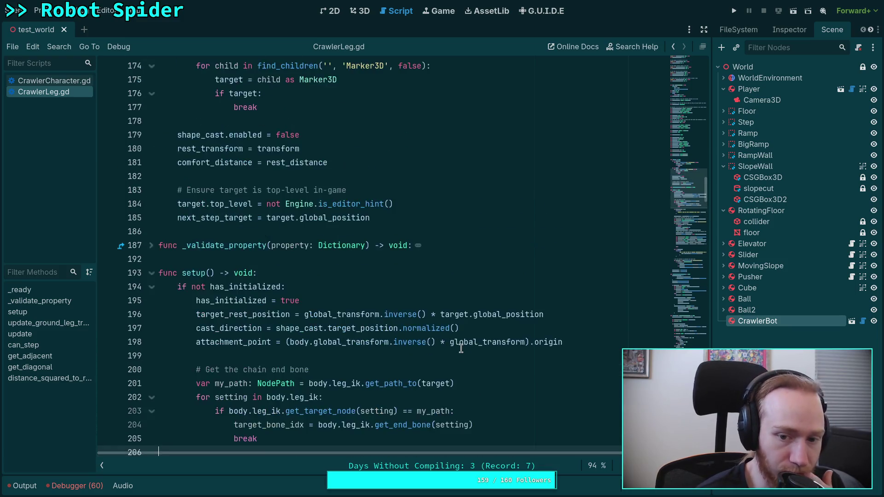
scroll(394, 311, down, 6)
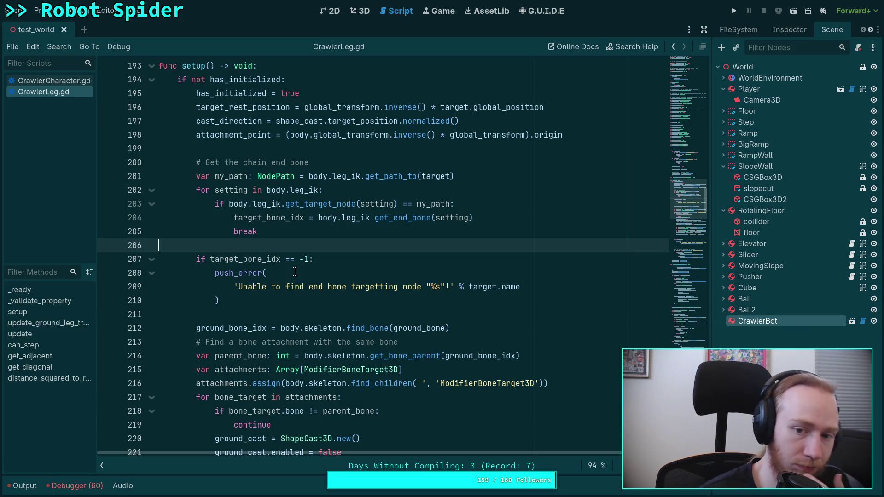
drag(229, 176, 215, 176)
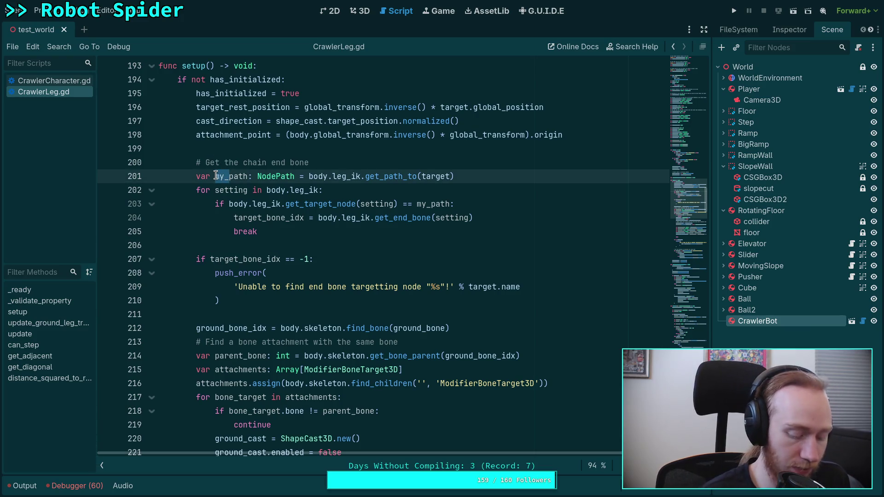
click(229, 176)
key(BackSpace)
key(BackSpace)
text(target)
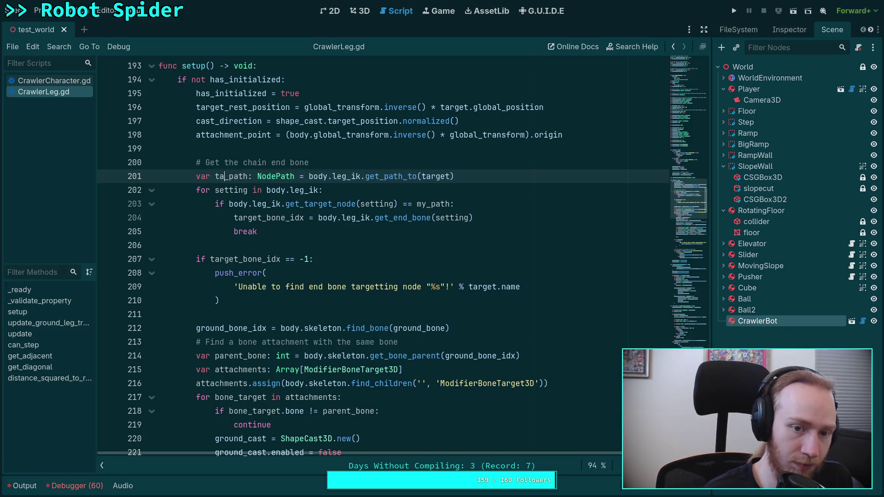
Step: Replace the undeclared my_path on line 203 with target_path and save the script
double_click(222, 176)
right_click(222, 176)
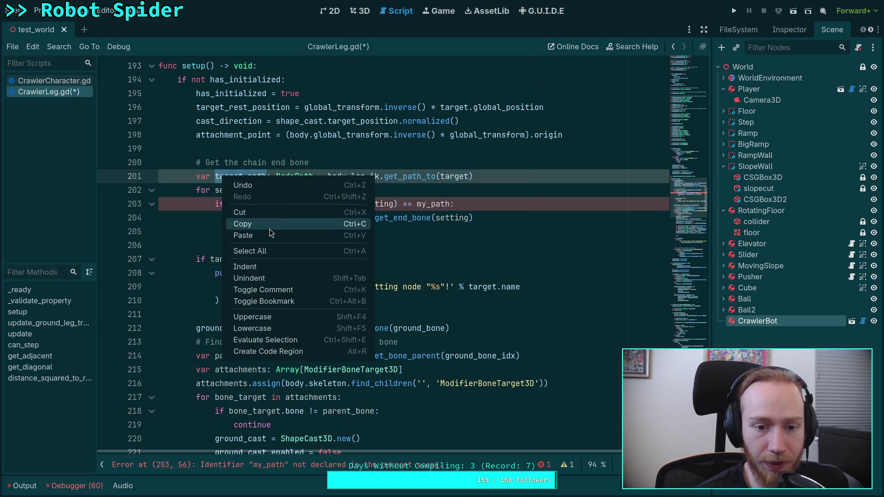
click(269, 228)
double_click(434, 203)
key(ctrl+v)
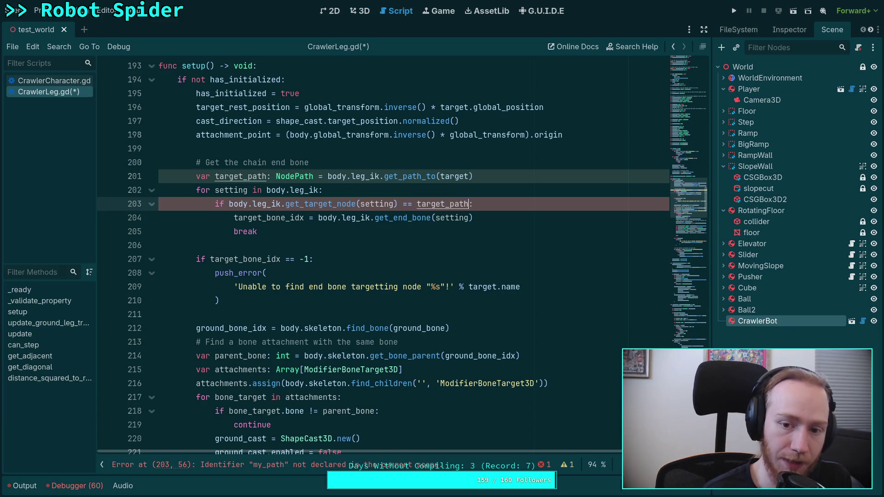
key(ctrl+s)
click(341, 238)
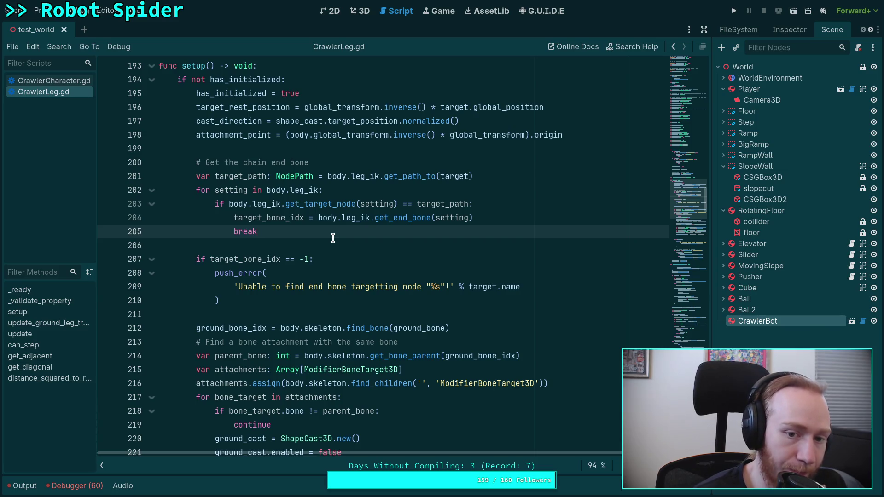
Step: Fold the body of the setup function
mouse_move(338, 204)
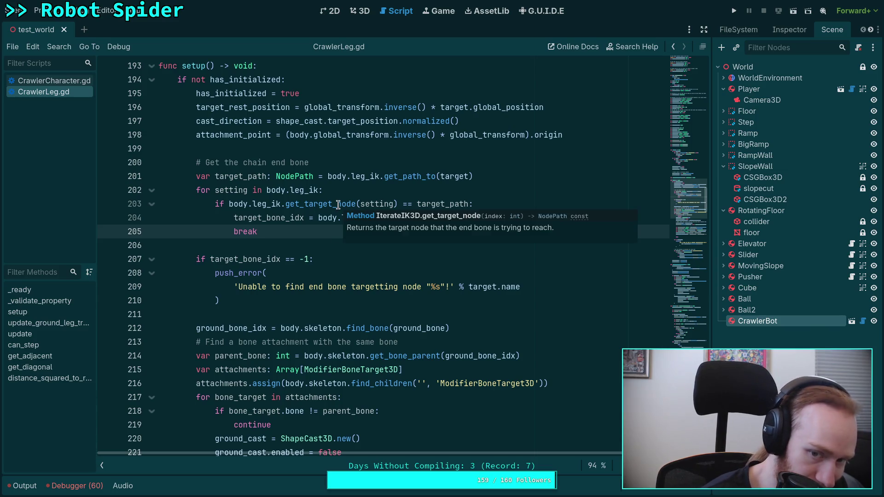
click(277, 247)
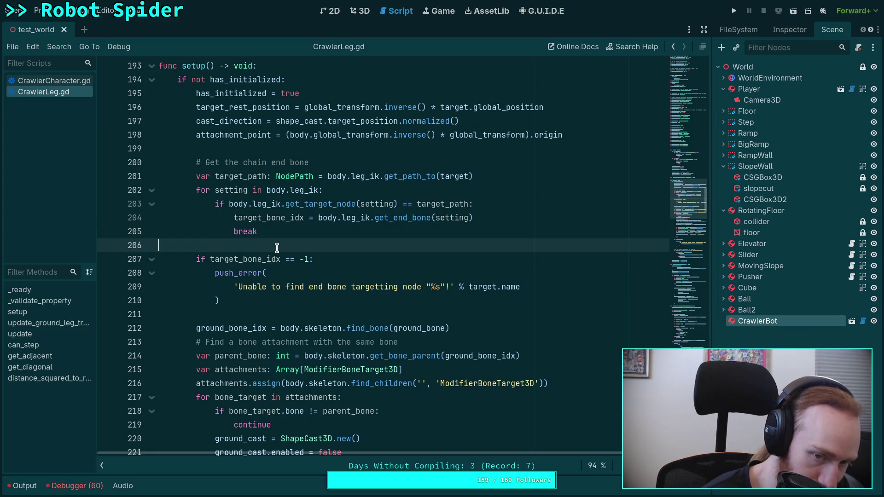
scroll(399, 319, up, 5)
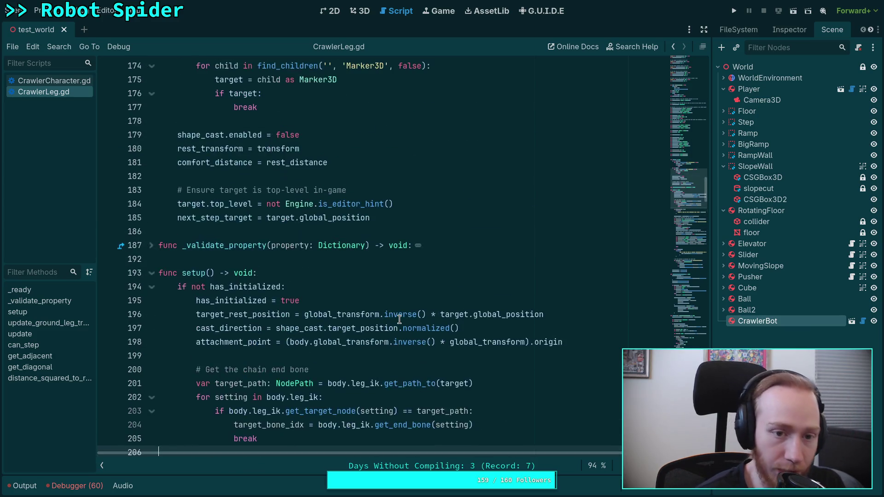
scroll(399, 319, down, 15)
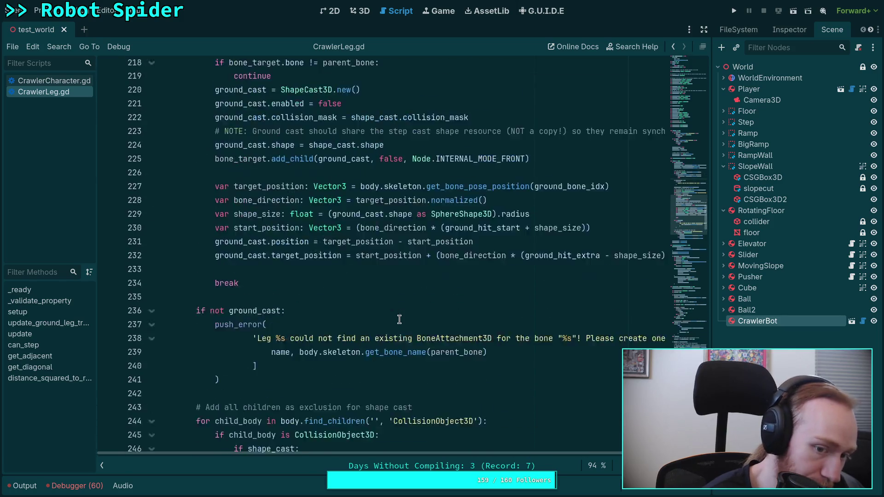
scroll(309, 284, up, 5)
scroll(309, 284, up, 7)
click(151, 189)
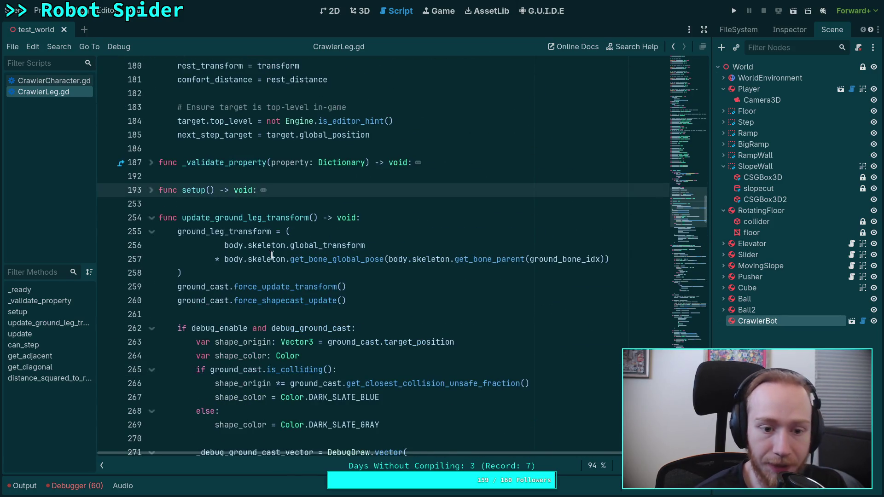
Step: Insert two blank lines after line 260, following force_shapecast_update()
scroll(360, 247, down, 2)
click(407, 219)
key(Return)
key(Return)
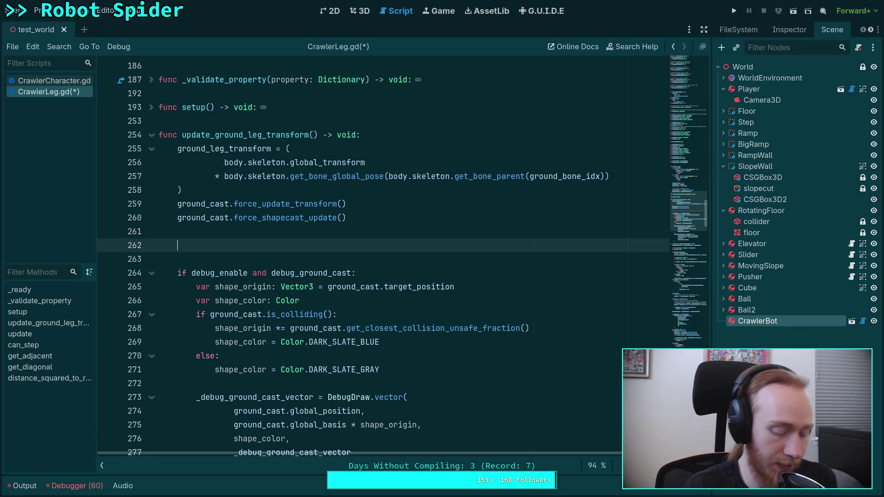
Step: Start the target_bone_position assignment with body.skeleton.global_transform inside split parentheses
text(target_bo)
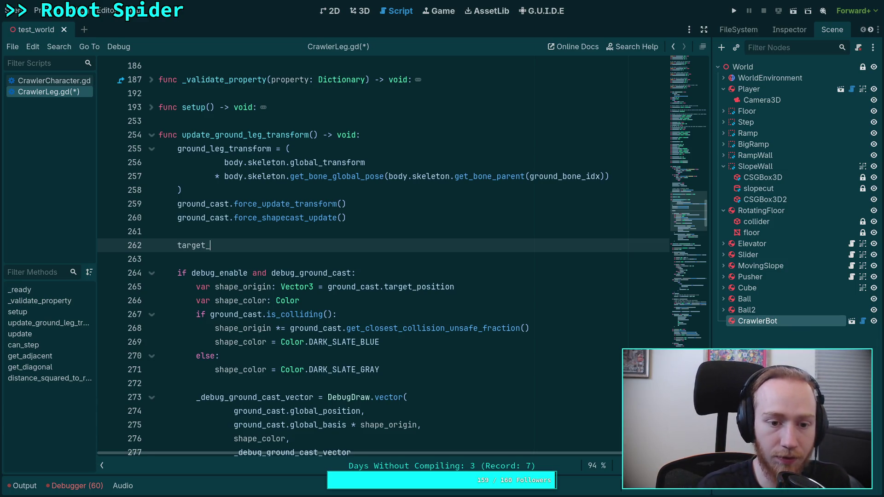
key(Return)
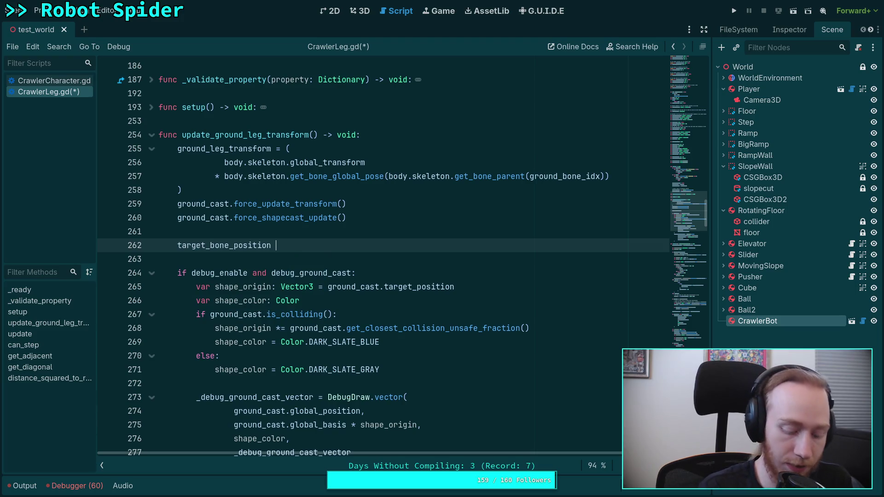
text(= (a)
key(Return)
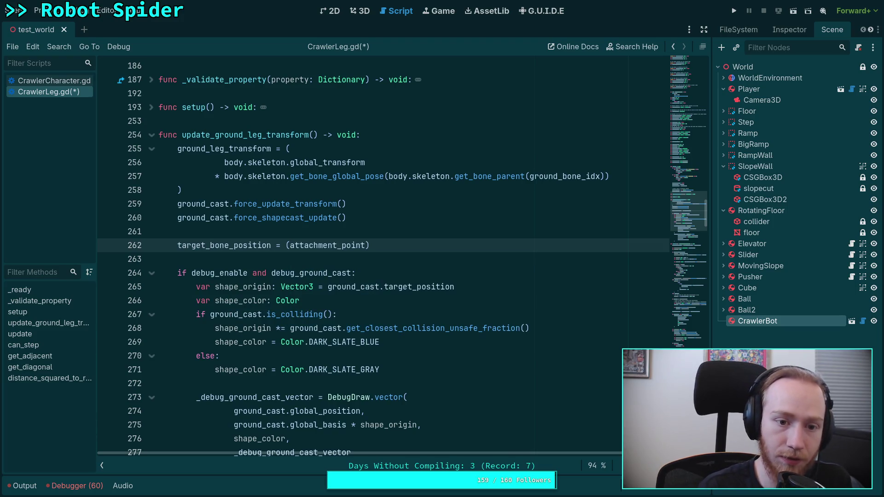
key(ctrl+BackSpace)
key(Return)
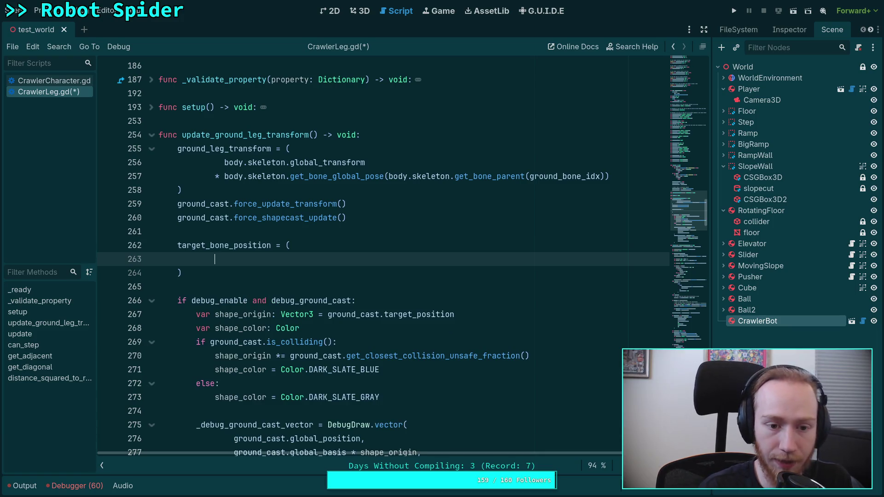
text(body.se)
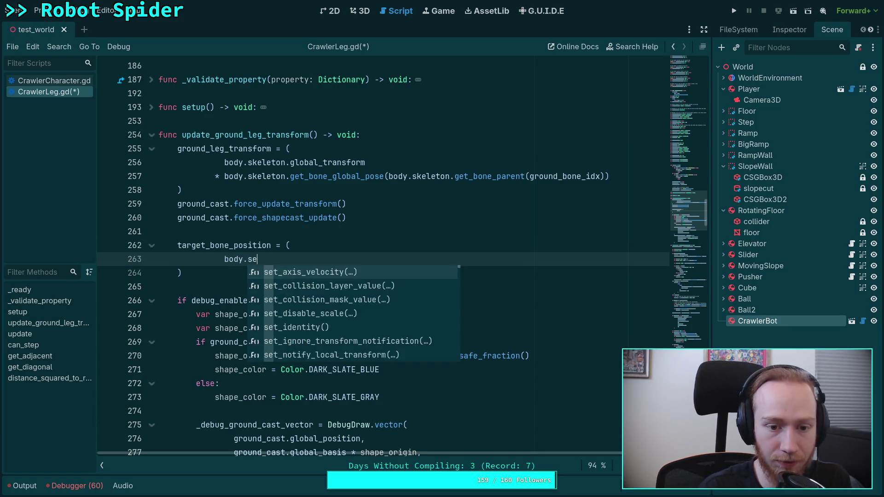
text(keleton.glo)
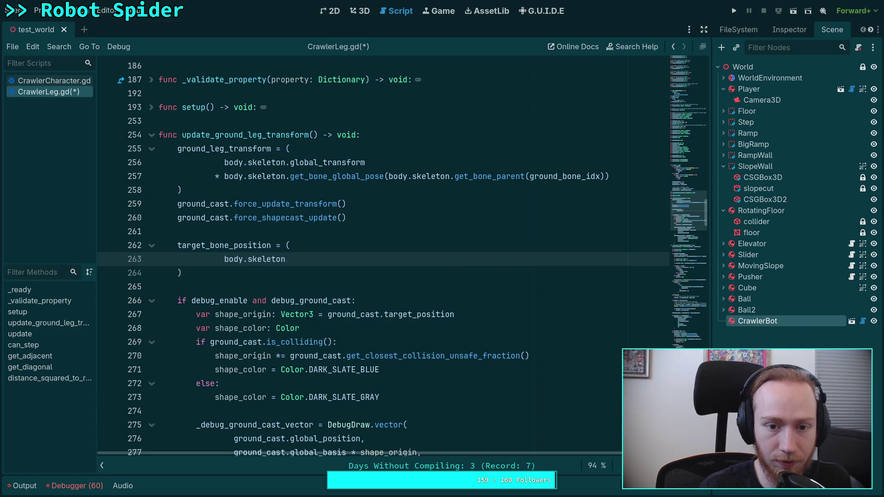
key(Down)
key(Down)
key(Down)
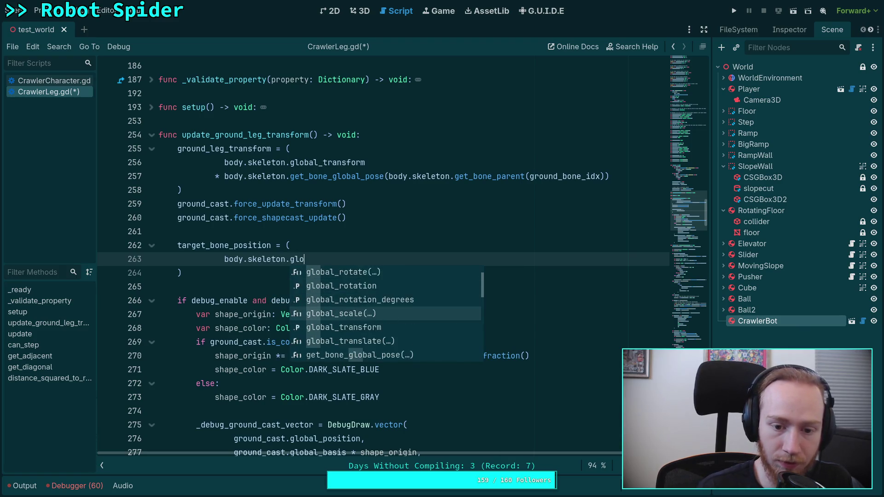
key(Return)
key(Return)
Step: Multiply by body.skeleton.get_bone_global_pose(target_bone_idx) and append .origin
text(* body)
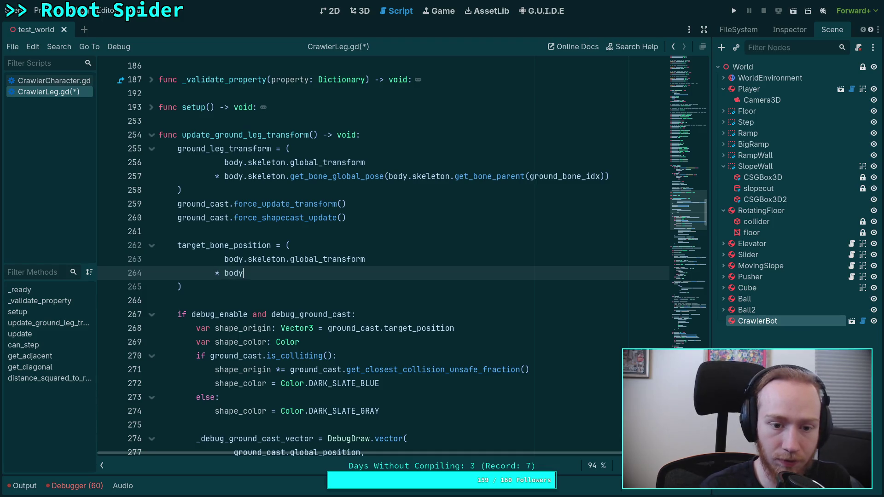
text(.skeleton.)
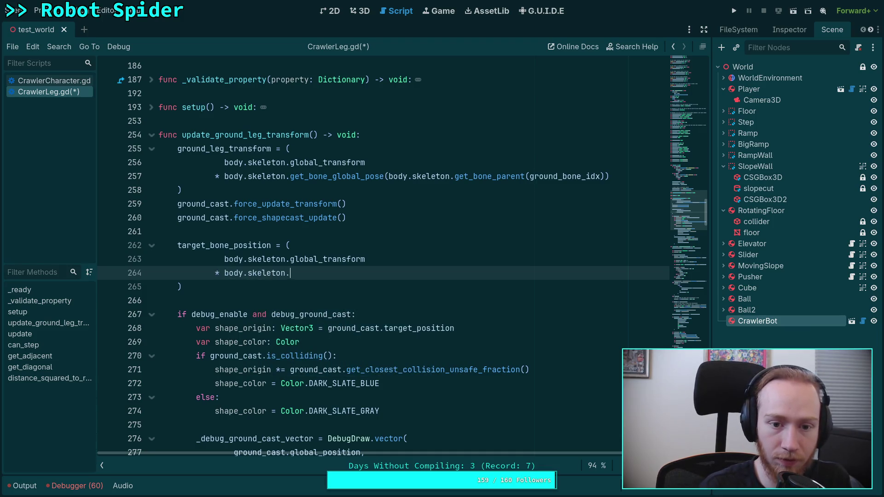
text(bone_gr)
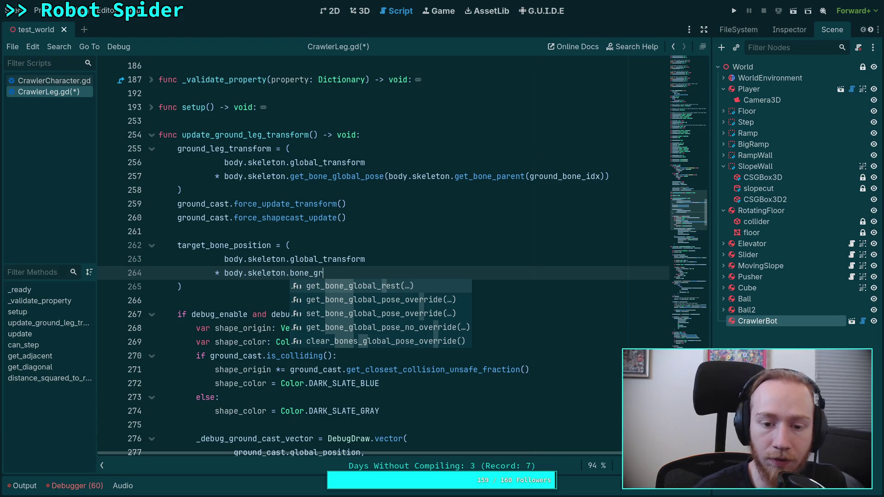
key(BackSpace)
text(l)
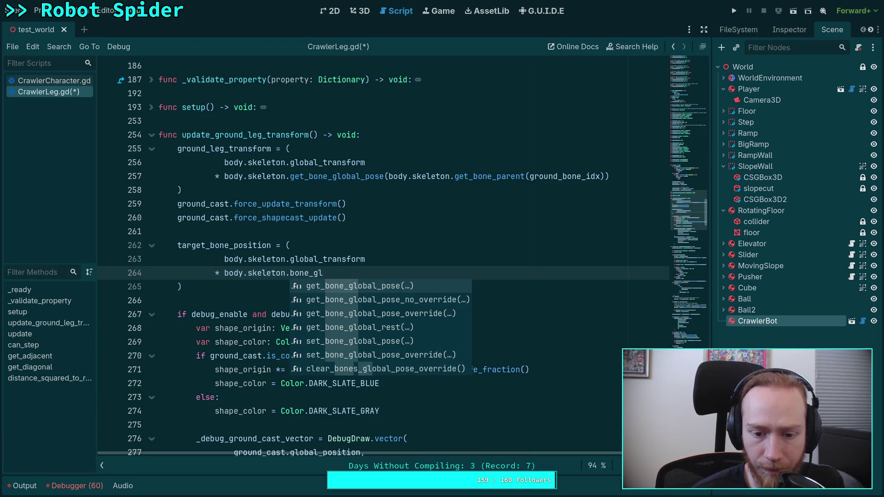
key(Return)
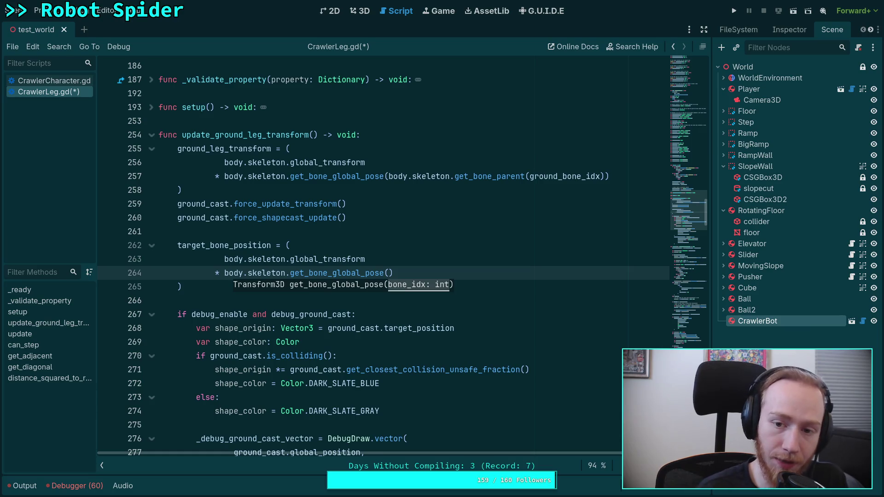
text(tar)
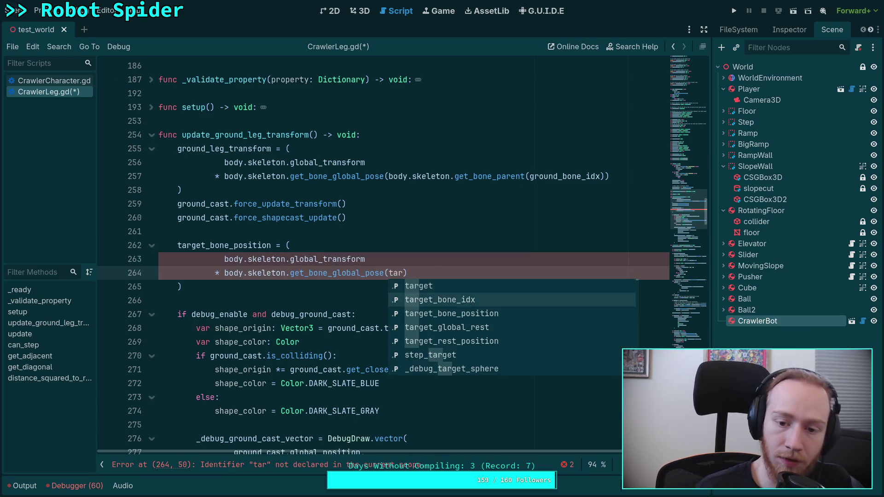
key(Return)
key(Down)
text(.o)
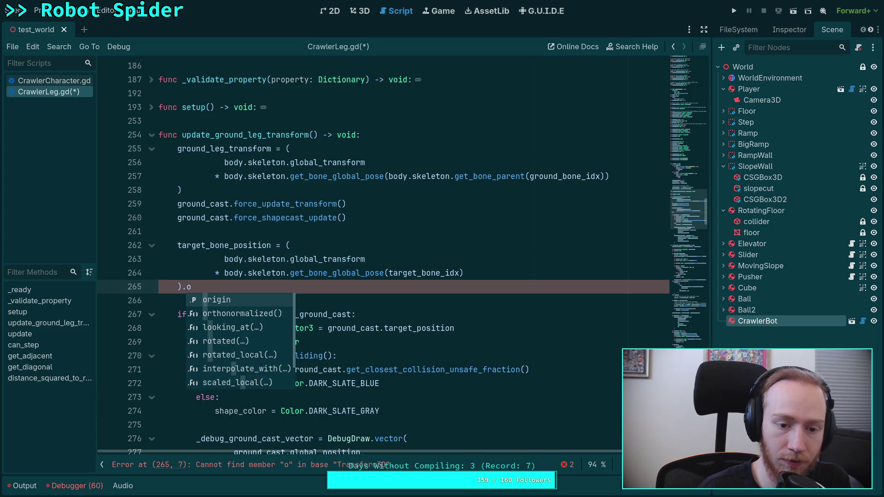
key(Return)
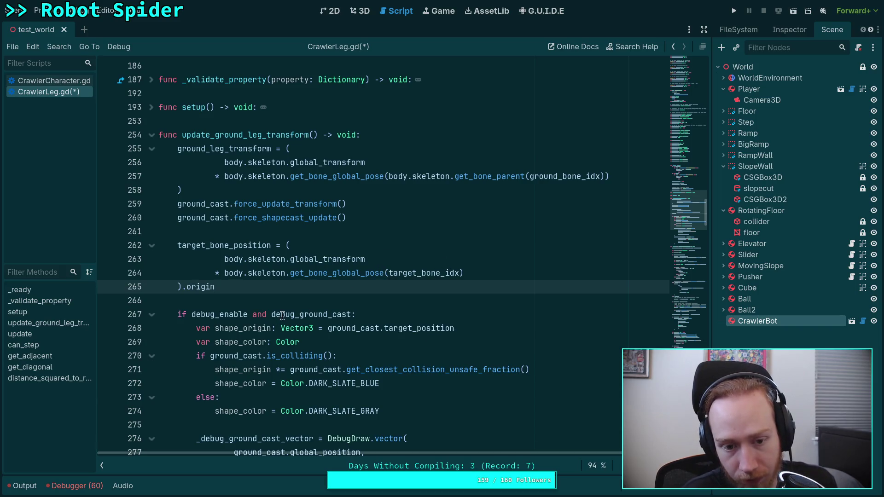
Step: Move .origin onto the pose call on line 264 and delete the stray one on line 265
mouse_move(306, 308)
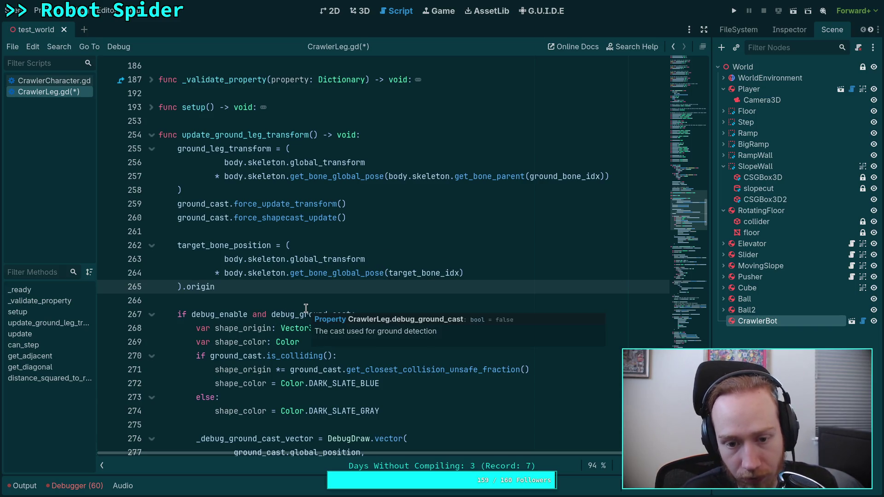
click(511, 269)
text(o)
key(Return)
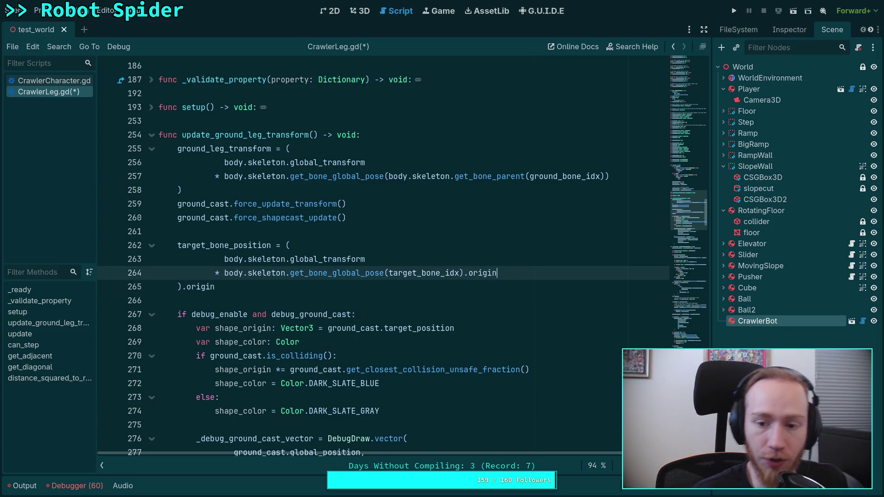
drag(225, 288, 186, 288)
key(BackSpace)
click(548, 276)
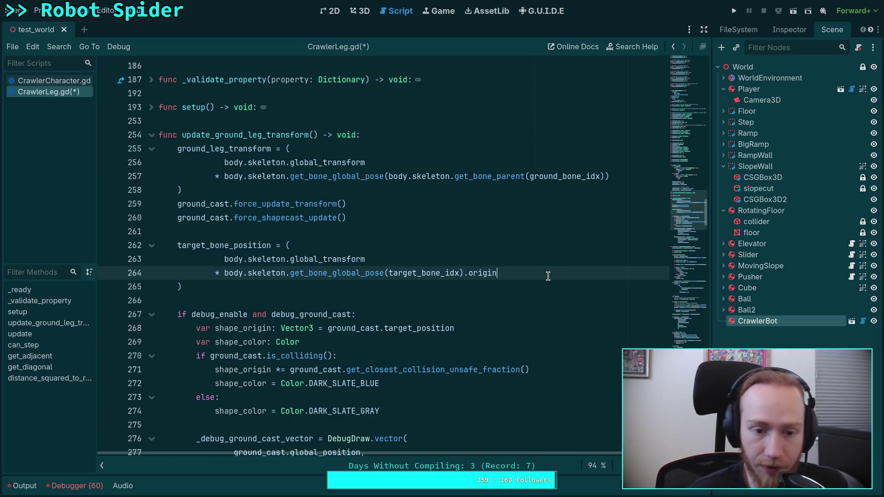
click(473, 299)
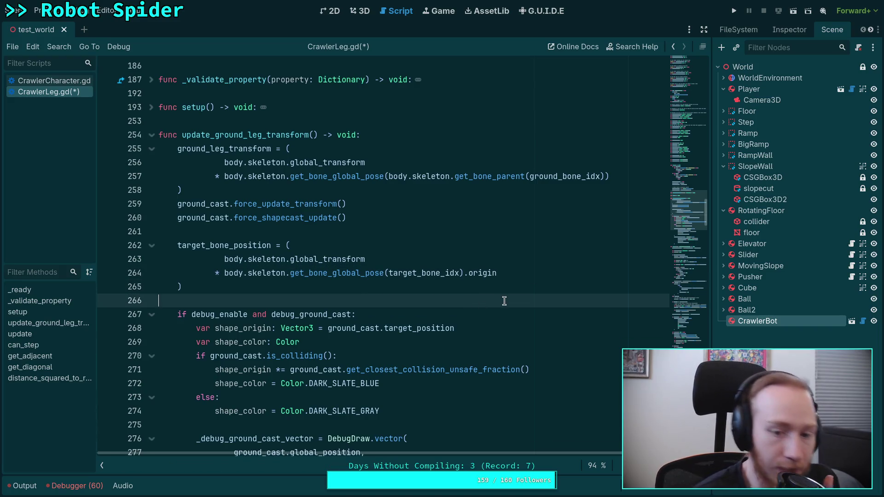
click(245, 286)
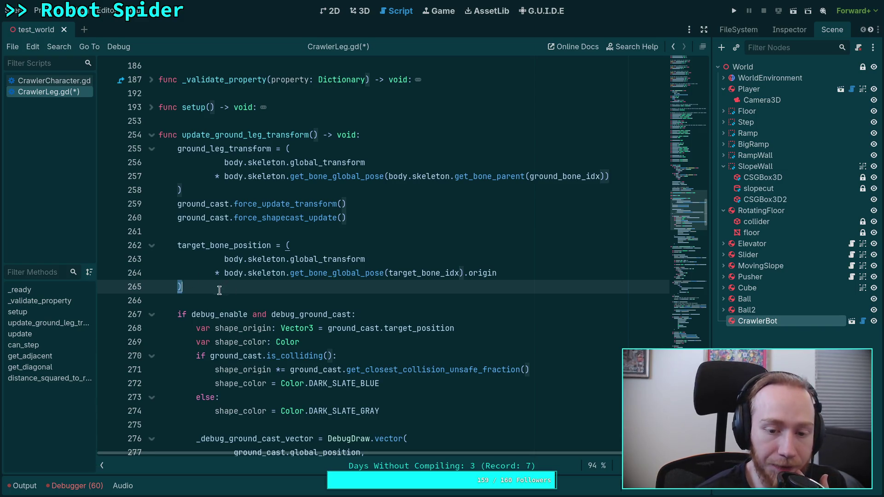
click(302, 303)
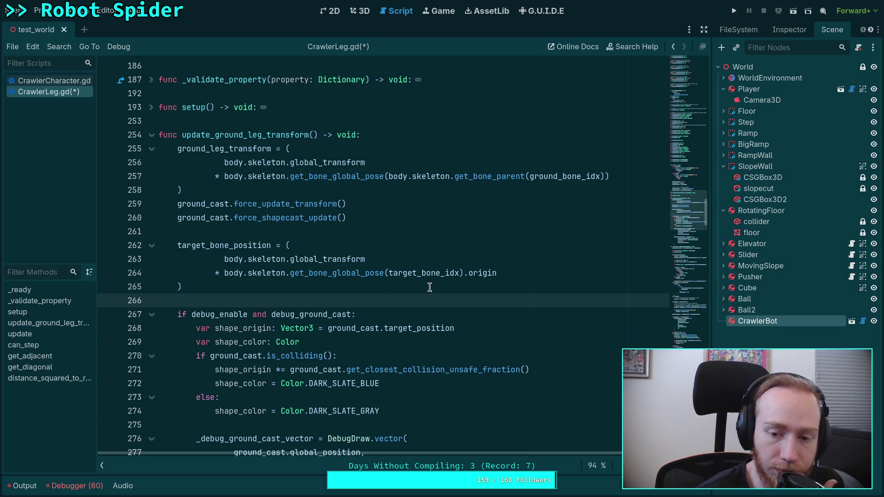
click(500, 272)
mouse_move(500, 273)
mouse_down()
mouse_move(207, 274)
mouse_move(224, 275)
mouse_up()
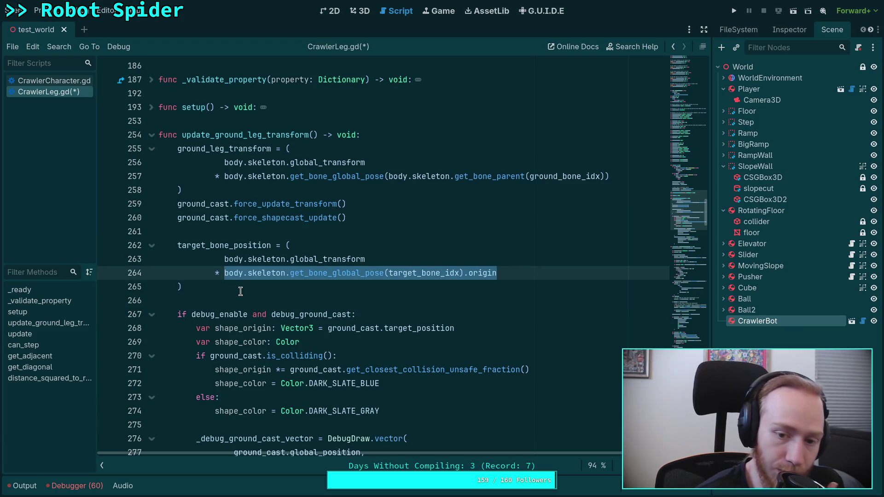
Step: Fold the update_ground_leg_transform function
click(228, 305)
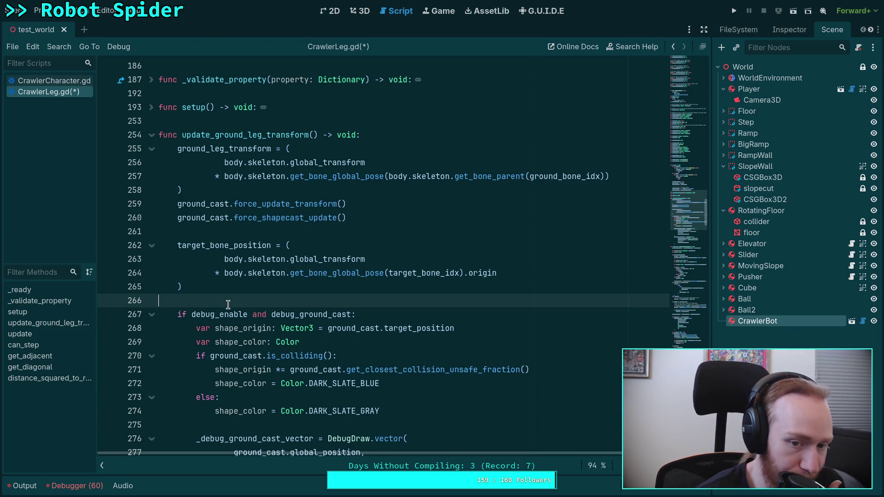
scroll(227, 305, down, 4)
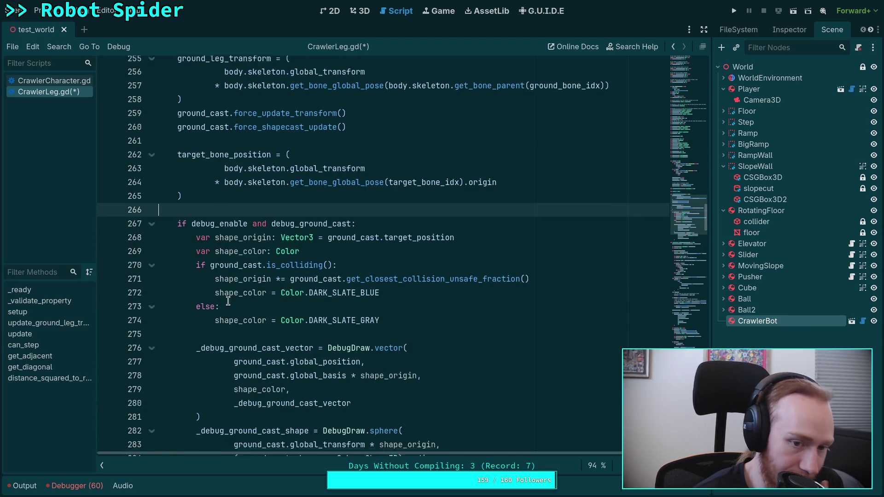
scroll(149, 278, up, 3)
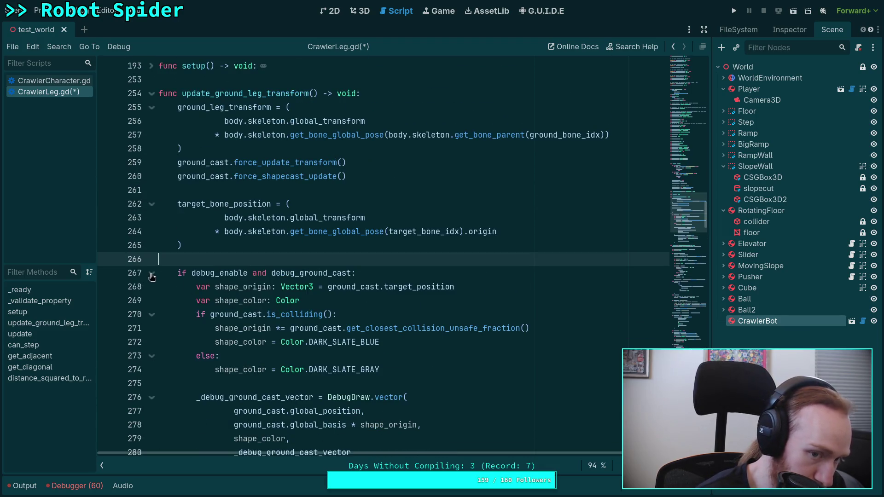
click(152, 94)
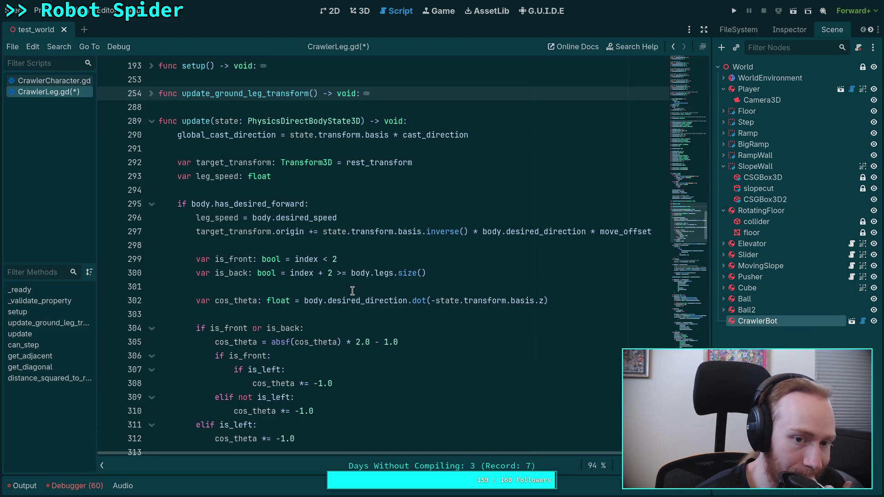
Step: Scroll down and highlight every use of step_target in the stepping logic
scroll(327, 289, down, 15)
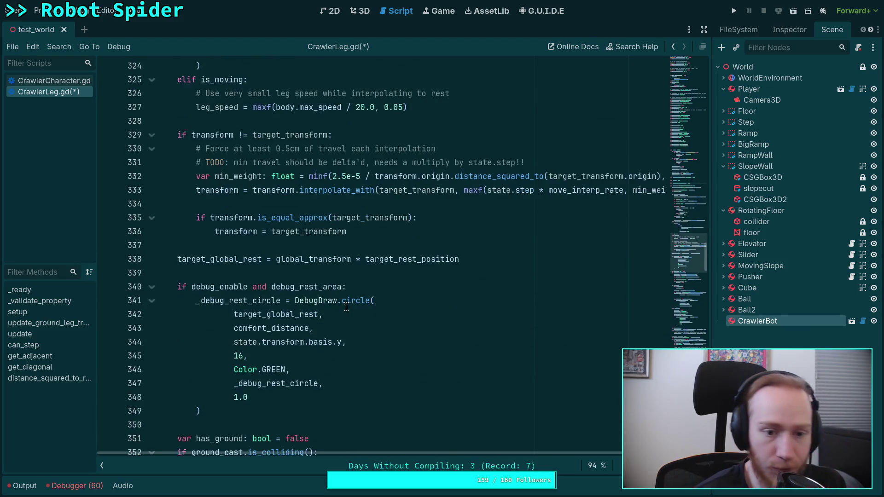
scroll(359, 307, down, 1)
scroll(359, 308, down, 14)
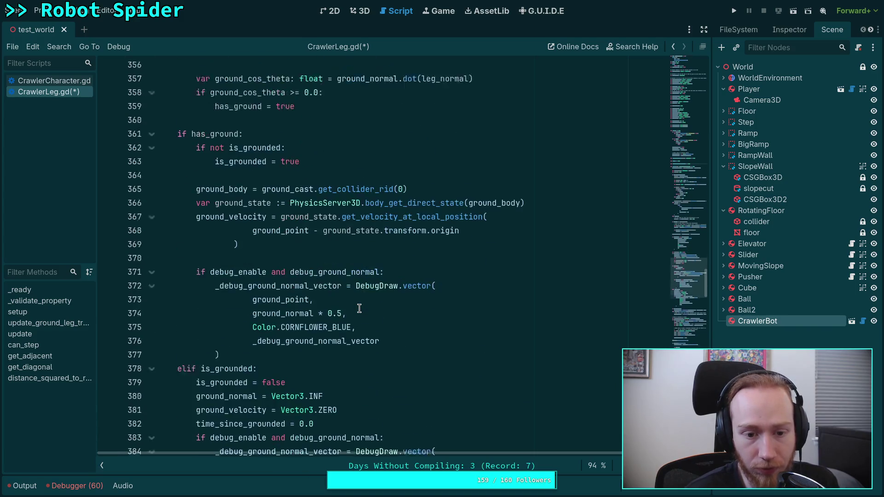
scroll(365, 304, down, 9)
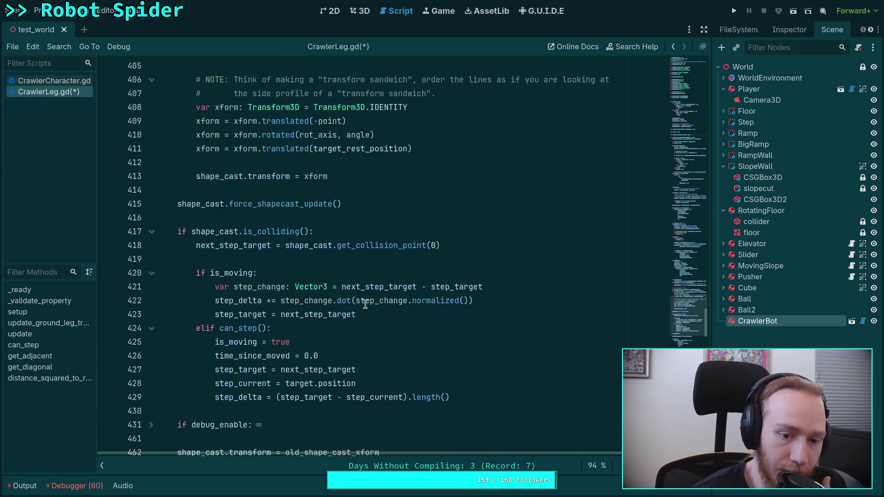
scroll(365, 304, up, 1)
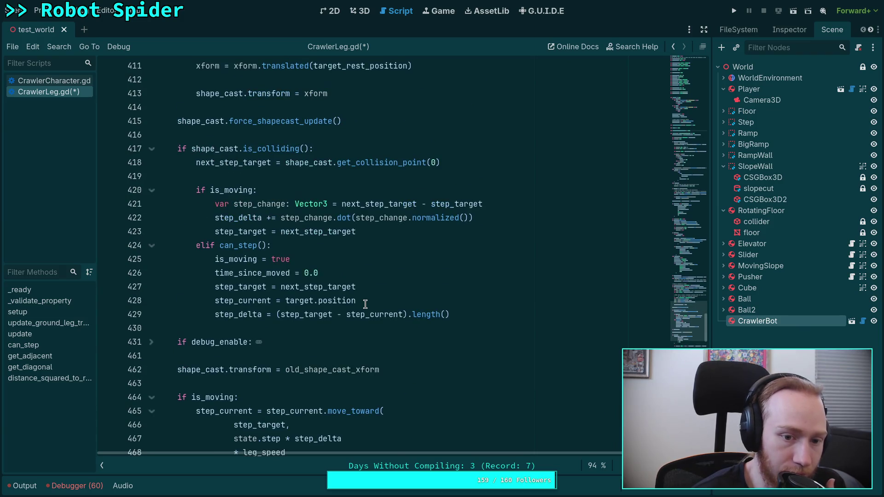
scroll(365, 304, down, 3)
click(265, 214)
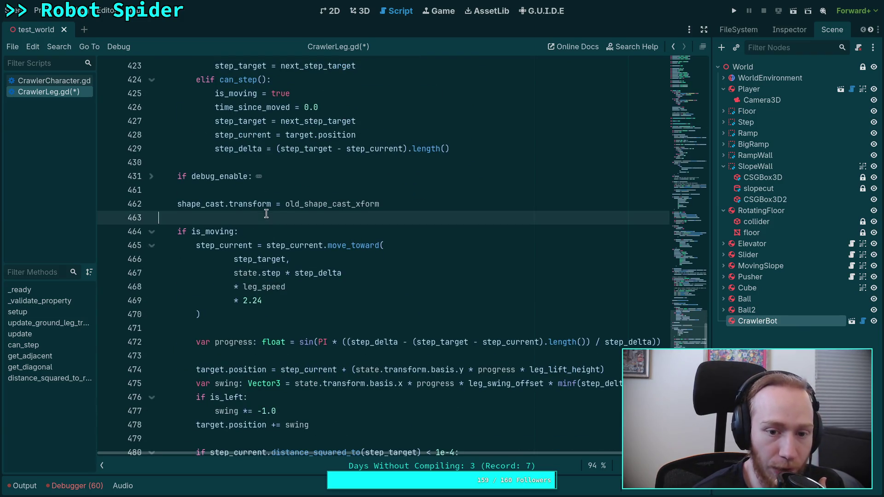
click(334, 256)
scroll(341, 269, up, 2)
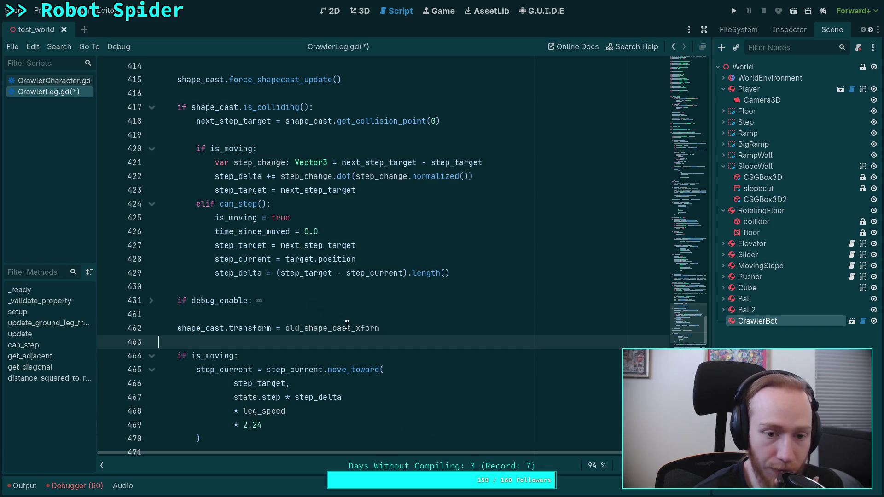
double_click(242, 245)
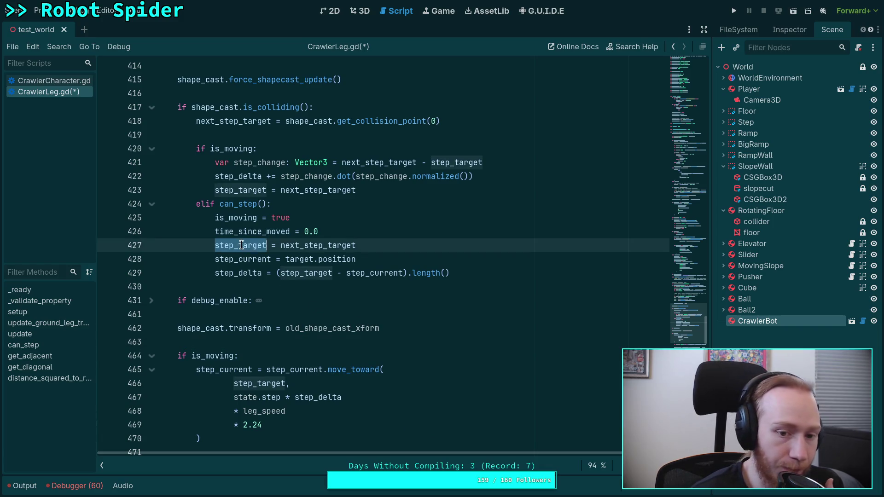
scroll(388, 330, up, 2)
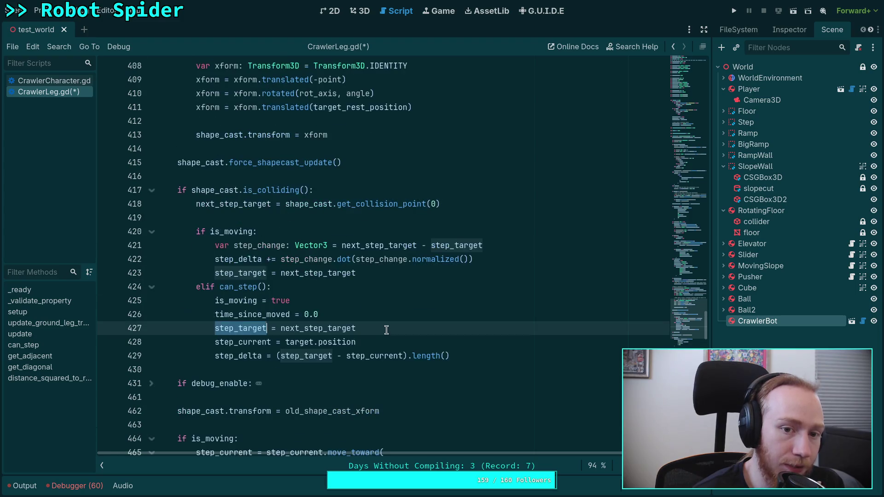
Step: Add blank lines after line 390, above the is_stepping comfort_distance check, indented one level
click(387, 174)
scroll(387, 174, up, 2)
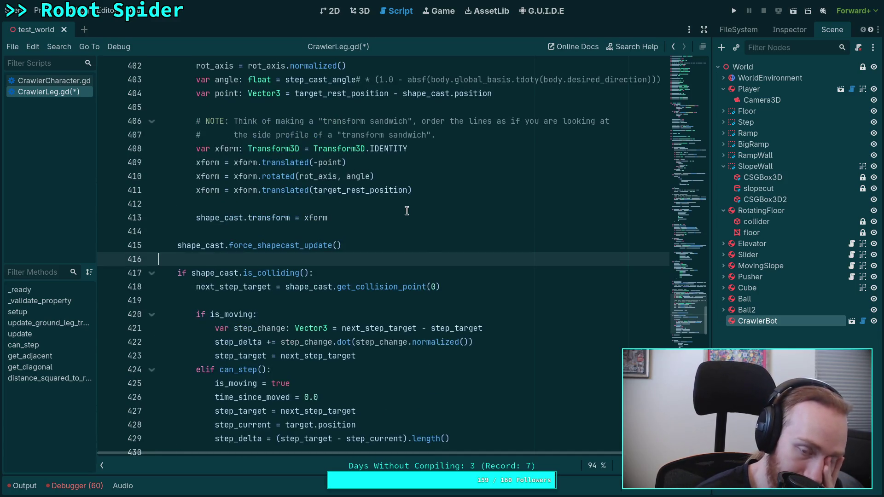
click(414, 240)
scroll(411, 233, up, 6)
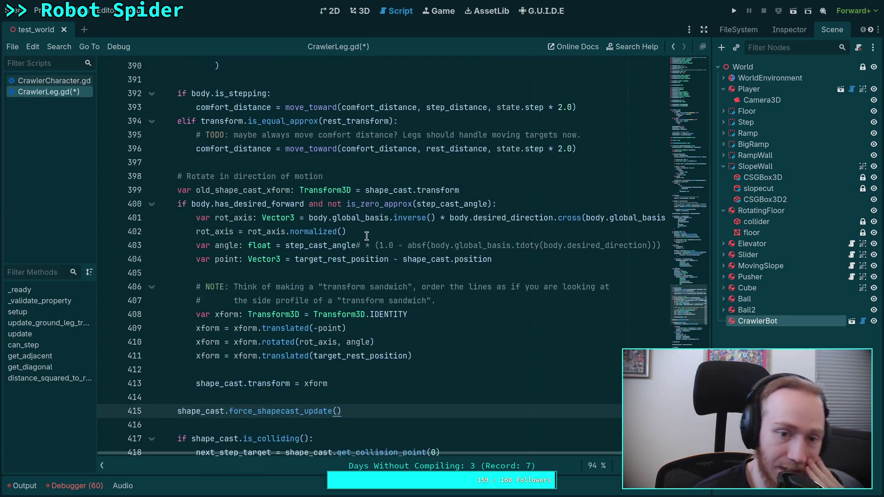
click(311, 240)
scroll(311, 240, up, 3)
click(254, 287)
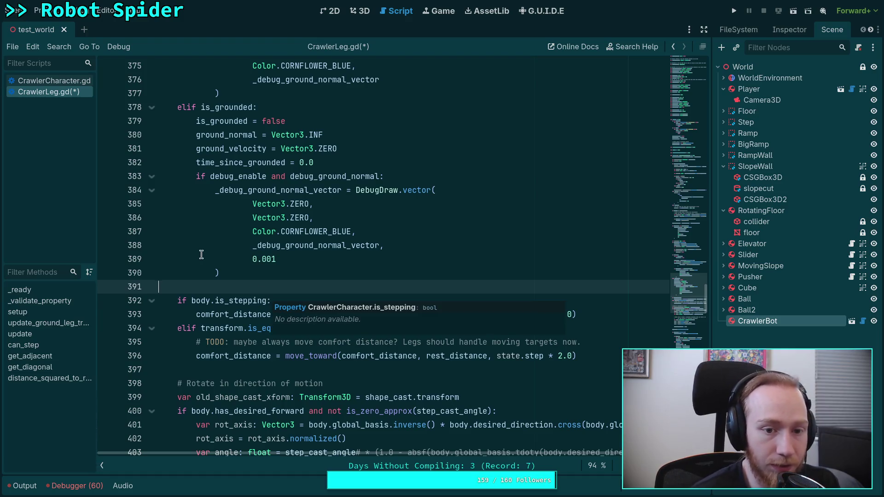
scroll(313, 322, up, 15)
scroll(322, 323, up, 5)
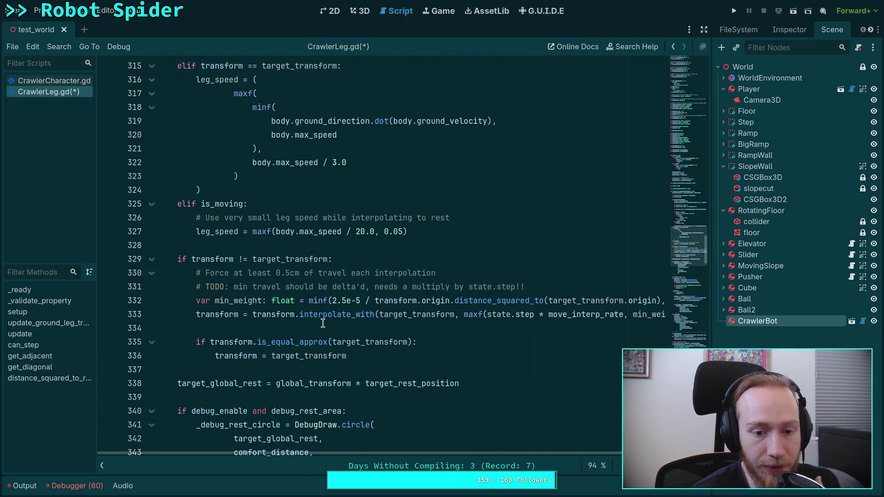
scroll(323, 323, up, 12)
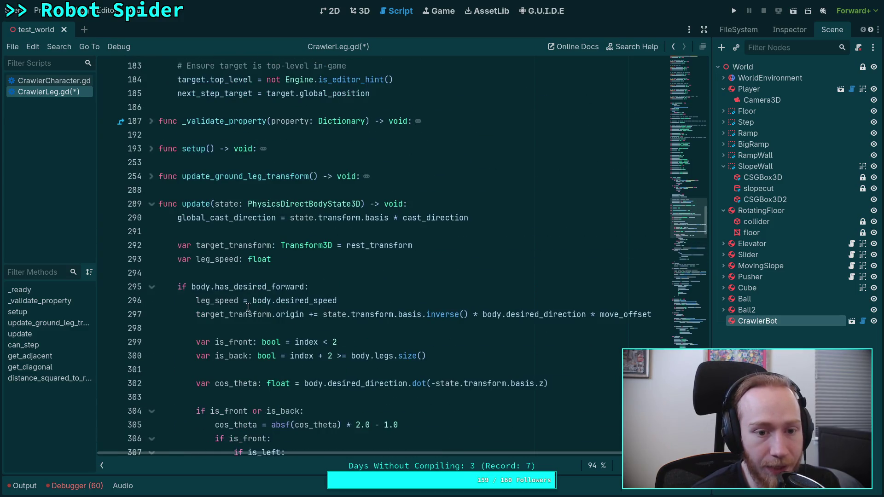
scroll(373, 370, down, 20)
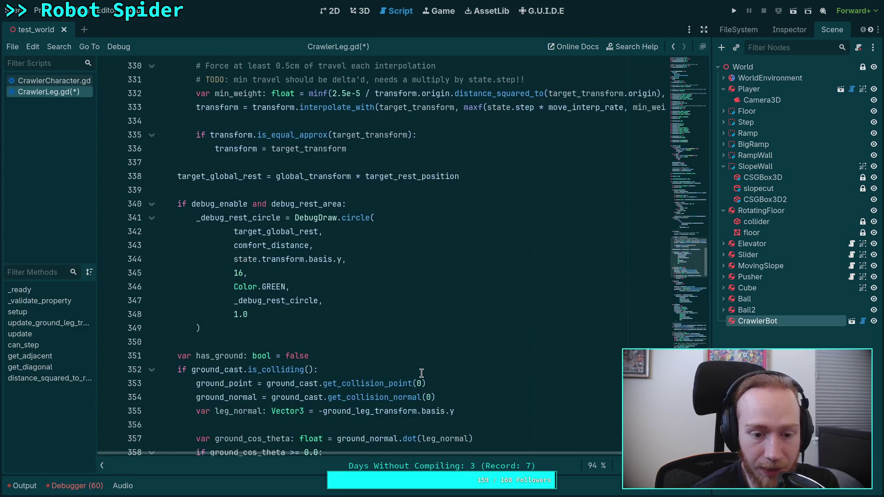
scroll(322, 322, up, 8)
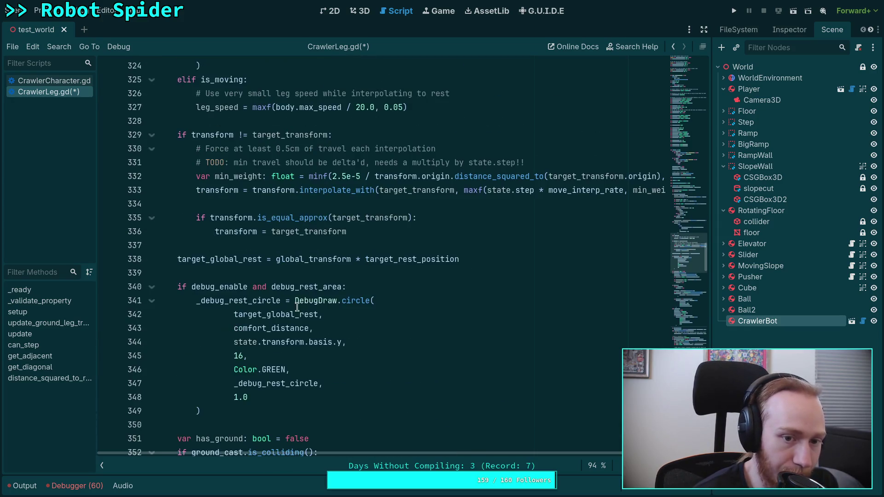
scroll(296, 309, down, 5)
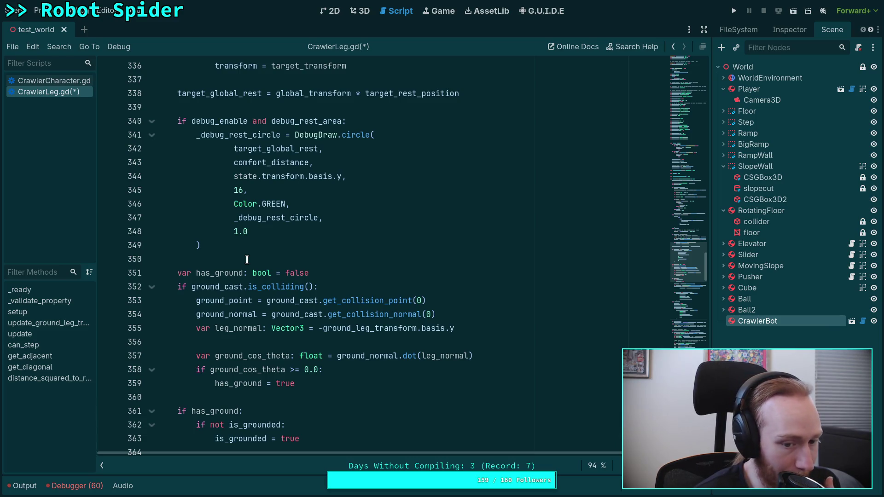
scroll(246, 259, down, 8)
scroll(295, 301, down, 4)
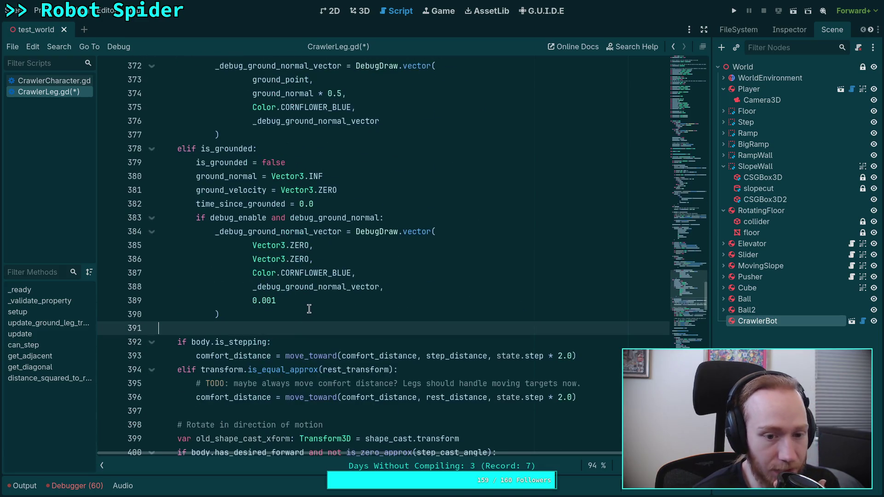
key(Return)
key(Return)
key(Up)
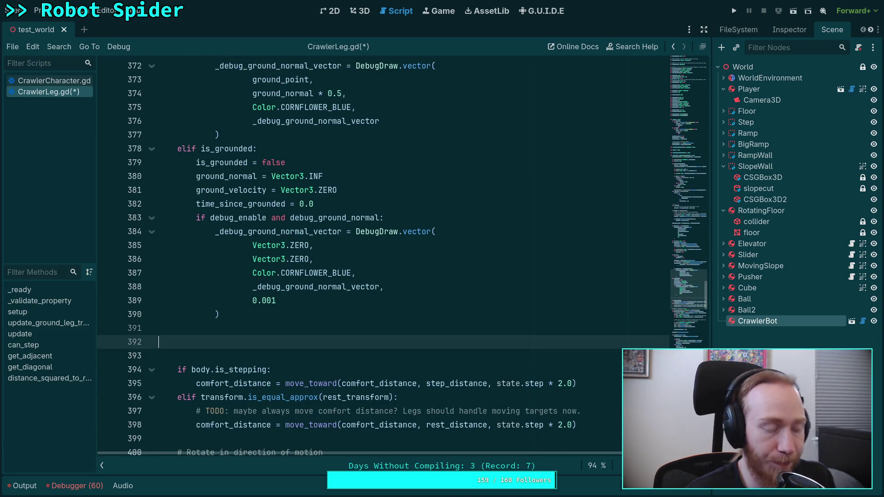
key(Tab)
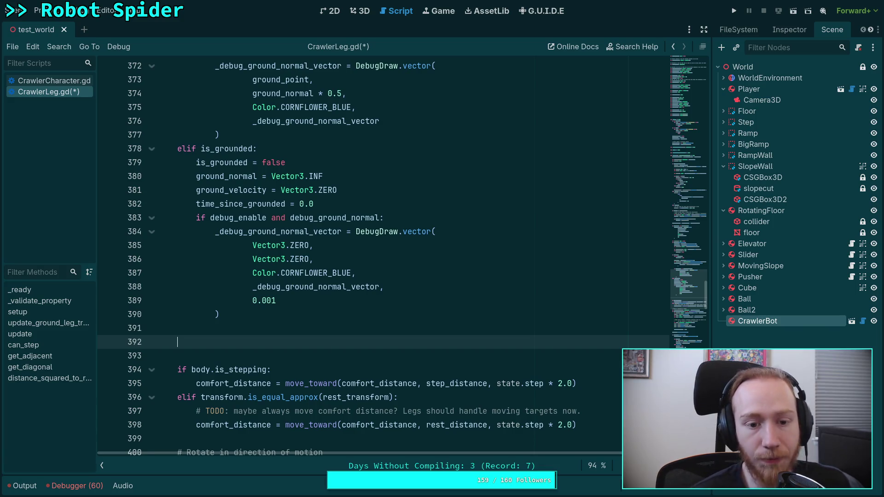
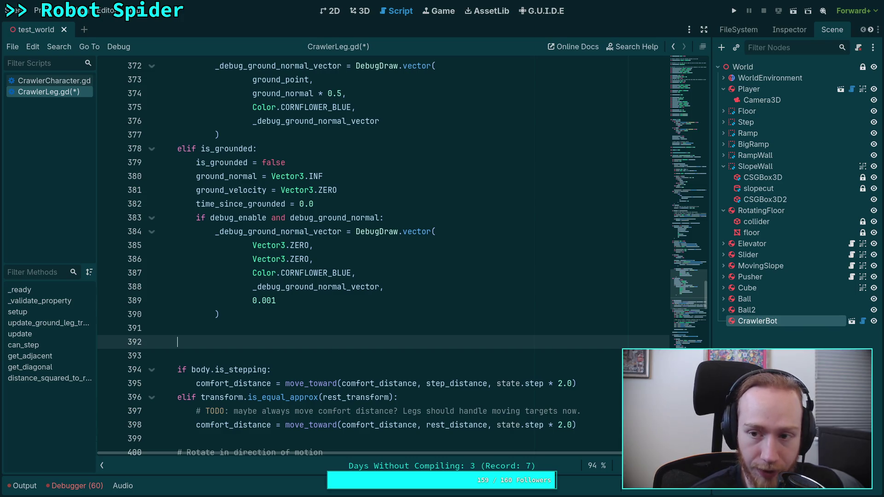
Step: Add the condition if target.position.distance_squared_to(target_bone_position) > 4e-4 on line 393
text(if )
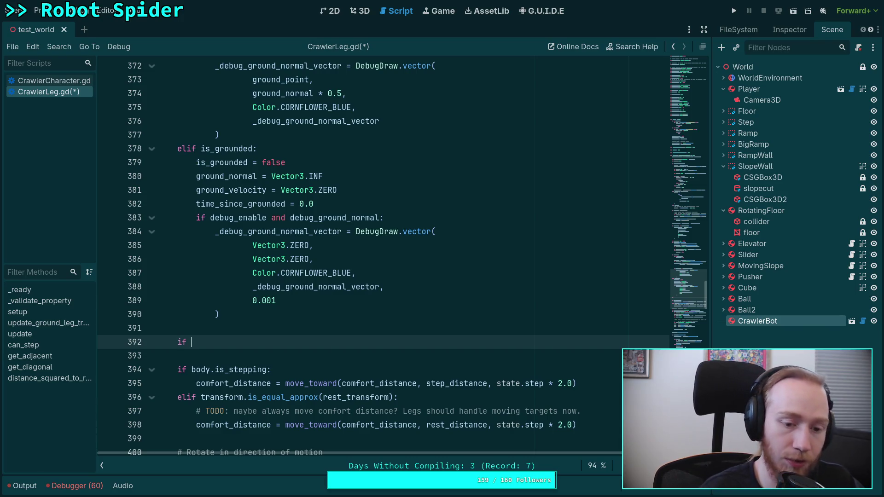
text(tar)
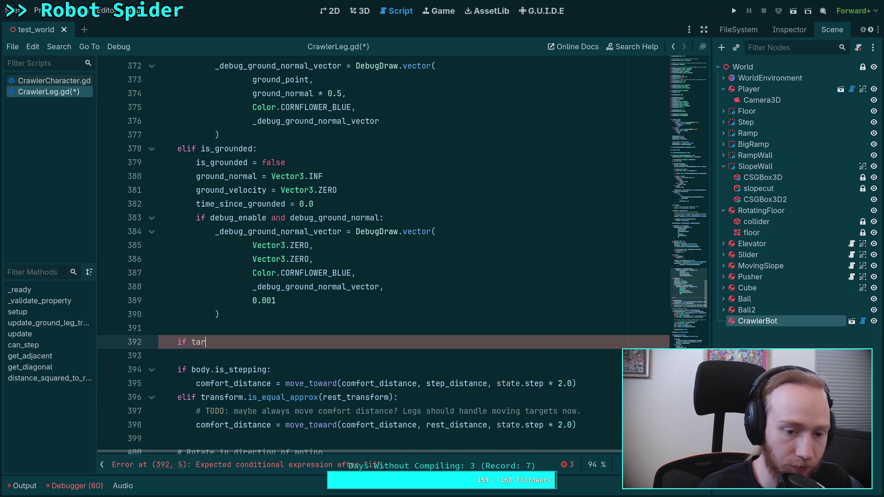
text(get.position.di)
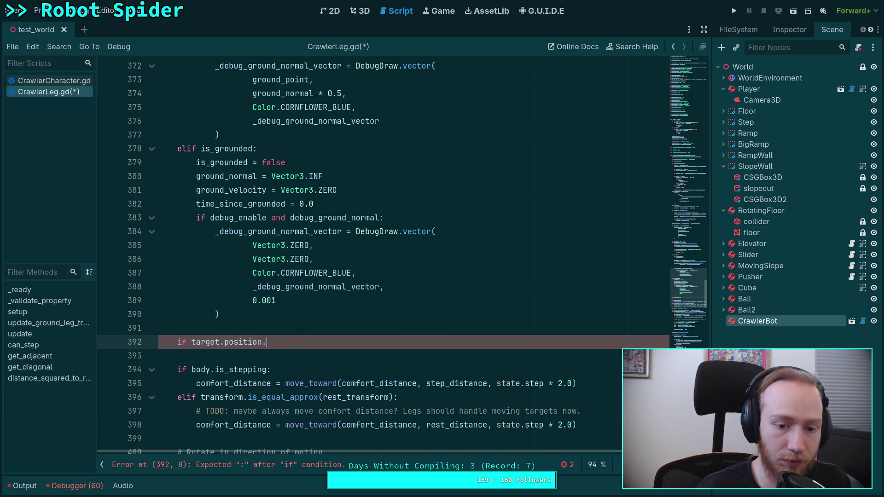
key(Down)
key(Return)
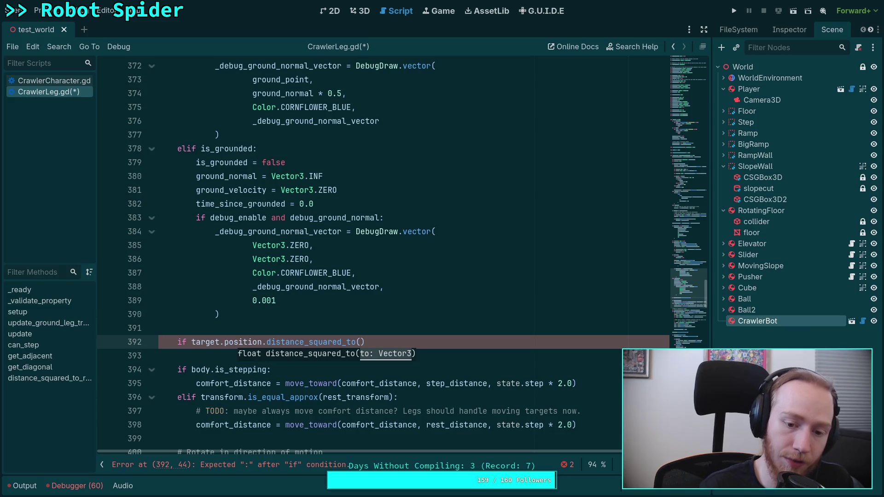
text(body)
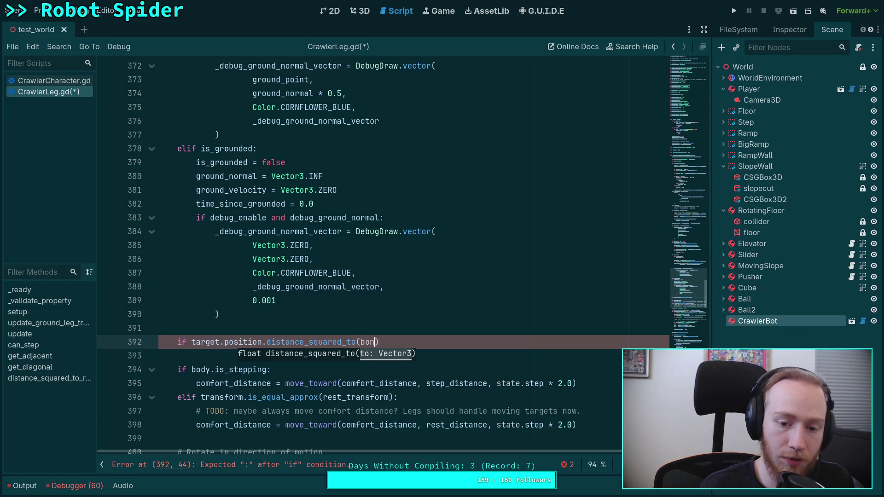
key(BackSpace)
key(BackSpace)
key(BackSpace)
text(target_b)
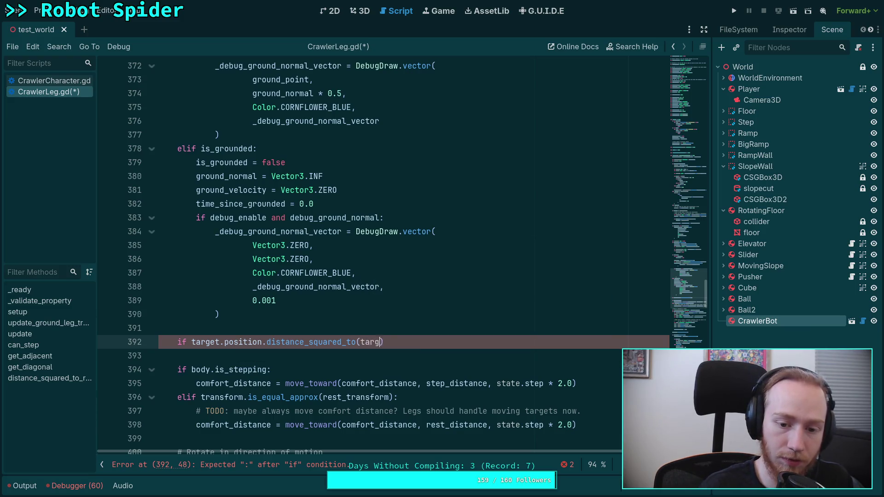
key(Return)
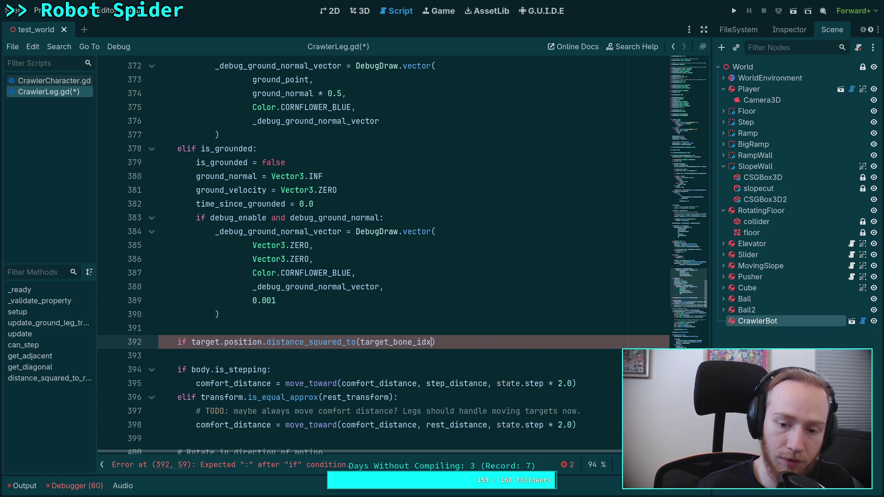
key(BackSpace)
key(BackSpace)
key(BackSpace)
text(p)
key(Return)
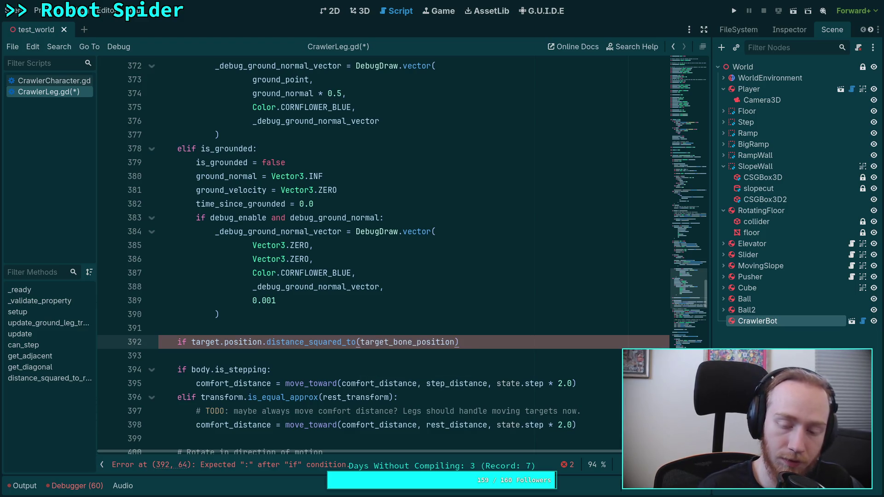
text(> )
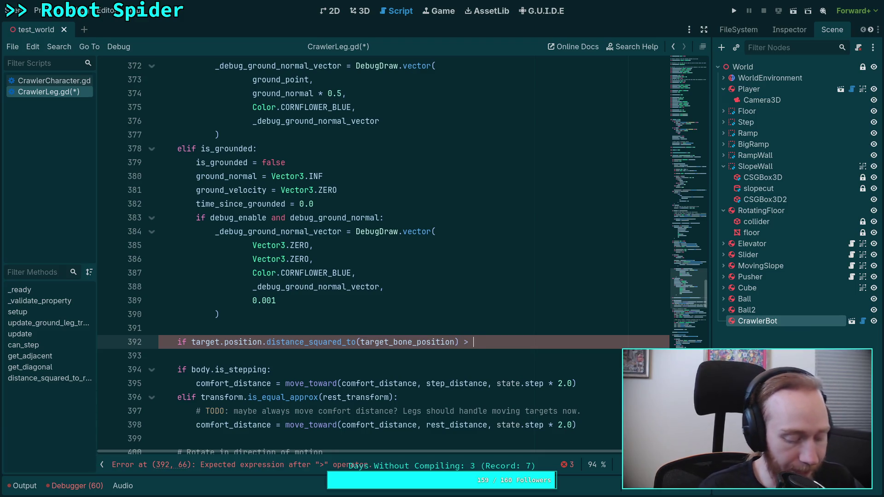
text(4e-4)
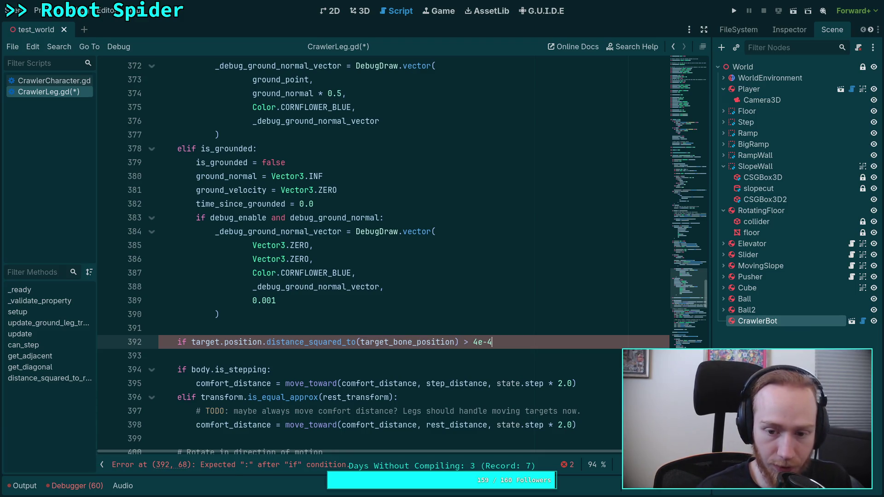
text(:)
key(Return)
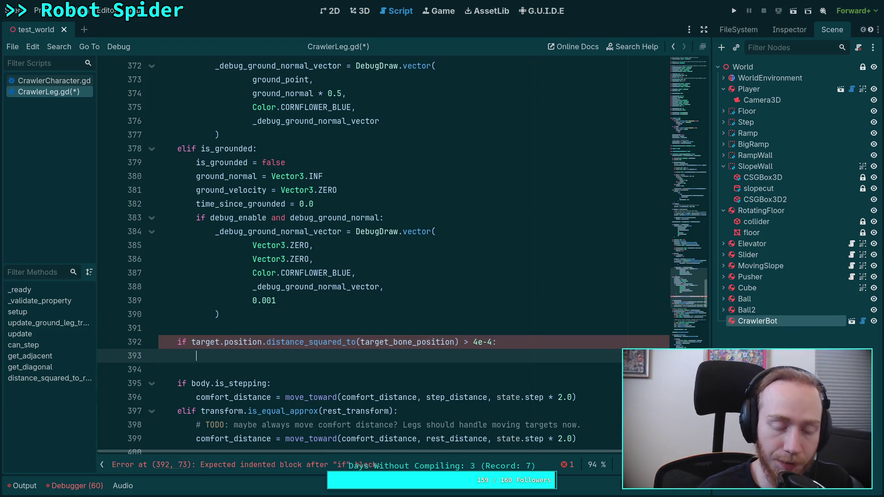
Step: Inside it print 'Leg%s is %.2fm away!' with name and distance_to(target_bone_position), then save
text(print(''))
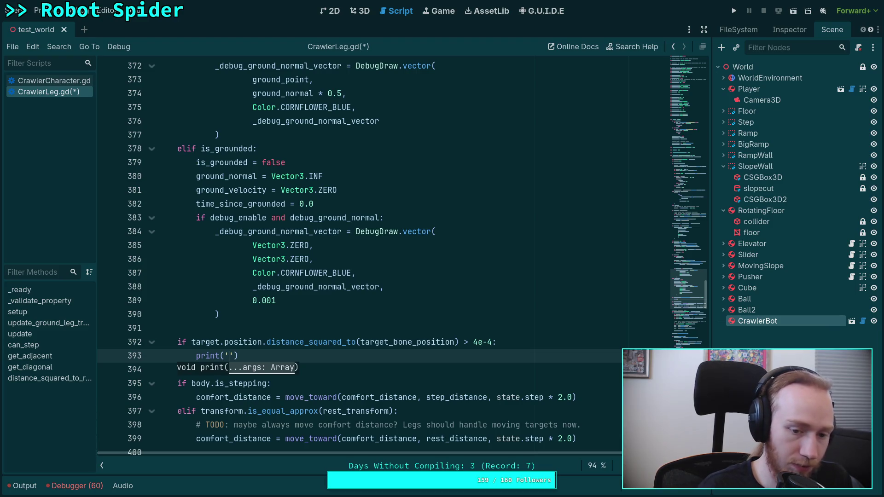
text(Leg)
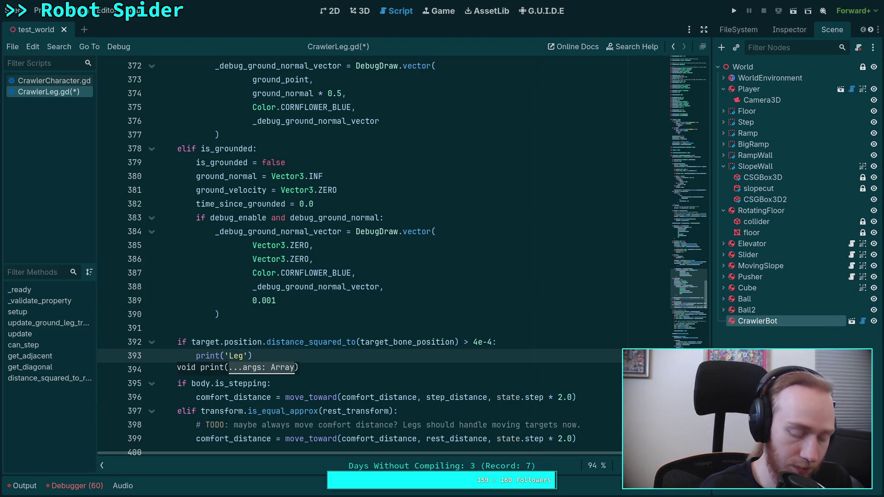
text(%s )
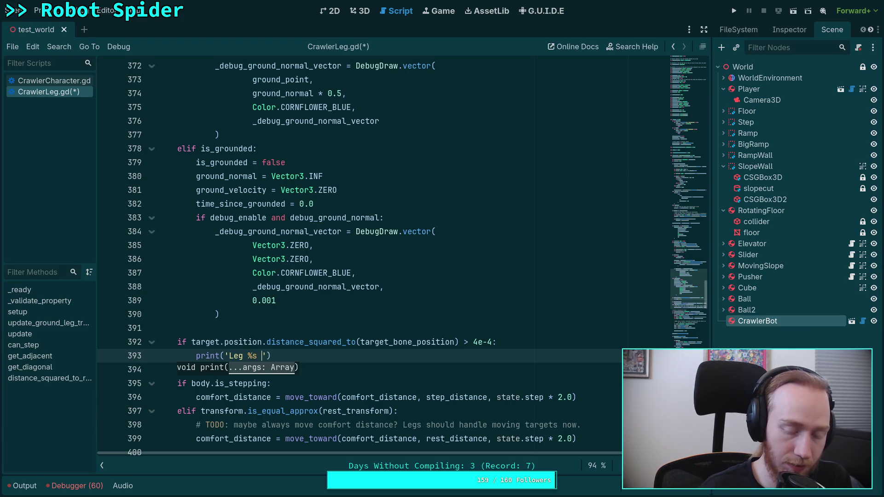
text(is )
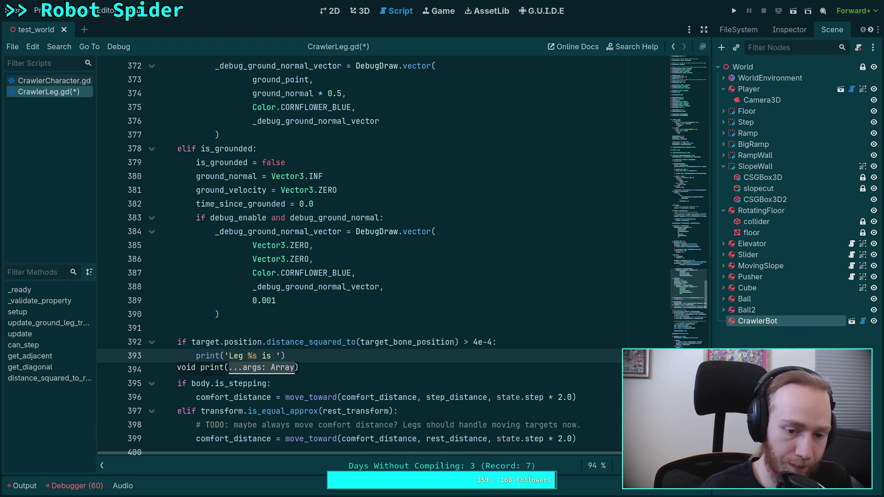
text($)
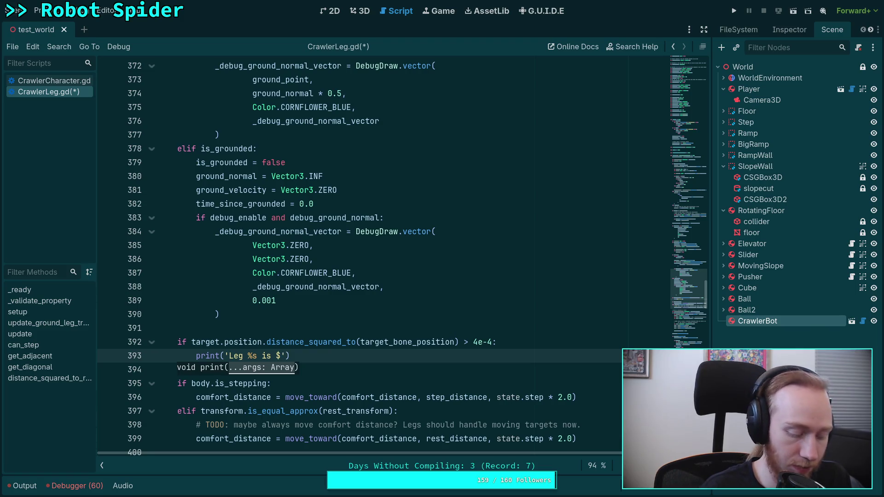
key(BackSpace)
text(%.)
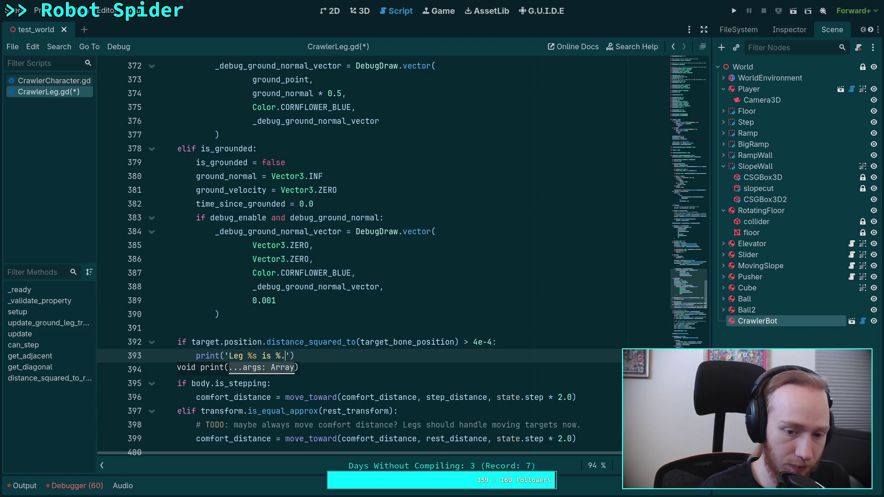
text(2f)
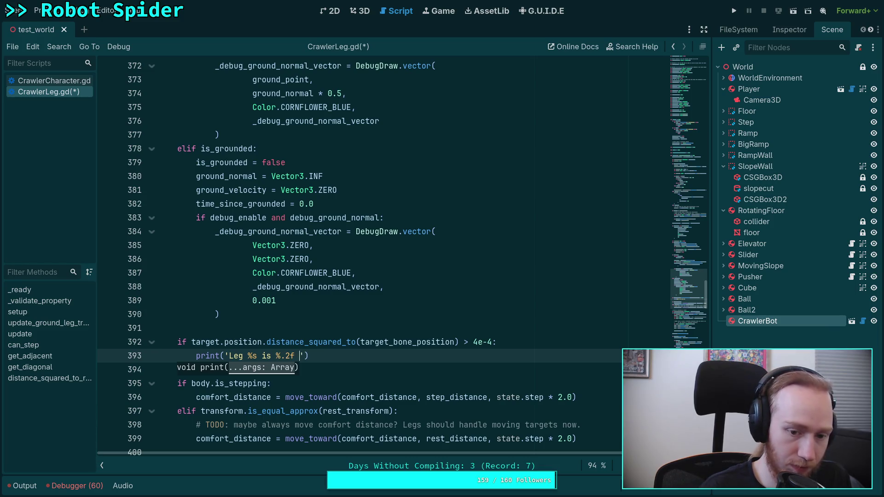
key(BackSpace)
text(m away!)
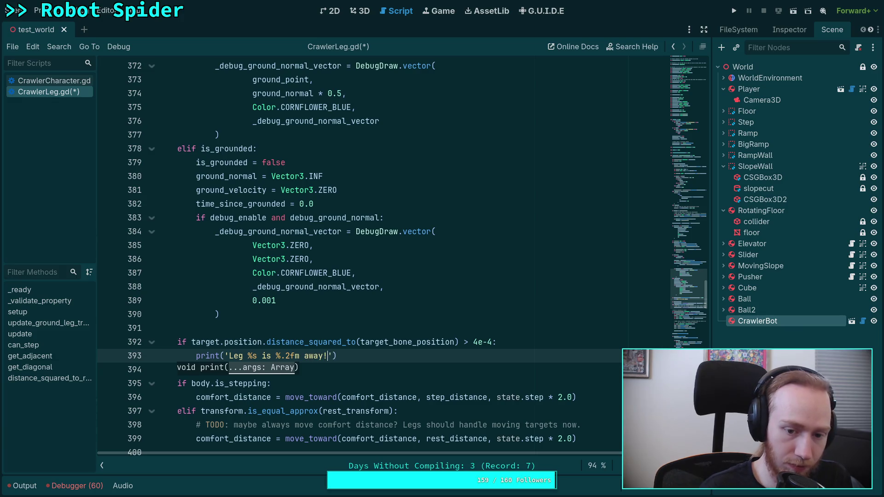
text(' % 0)
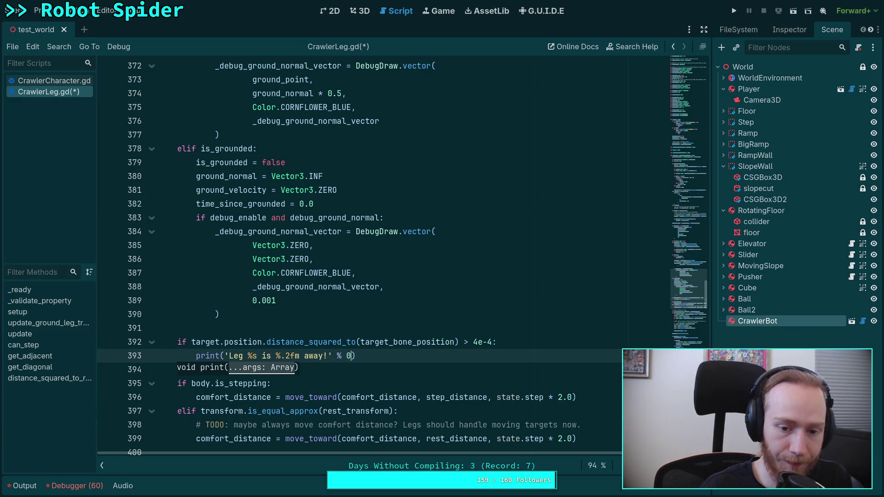
key(BackSpace)
text([)
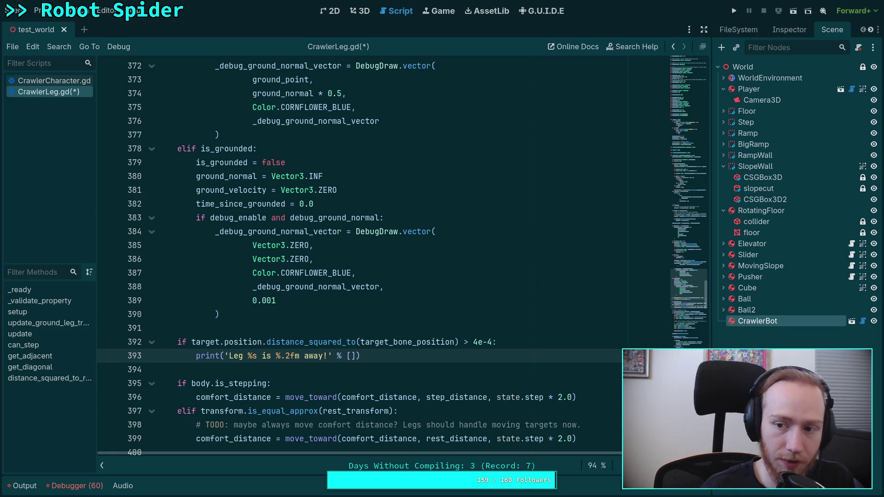
text(name, )
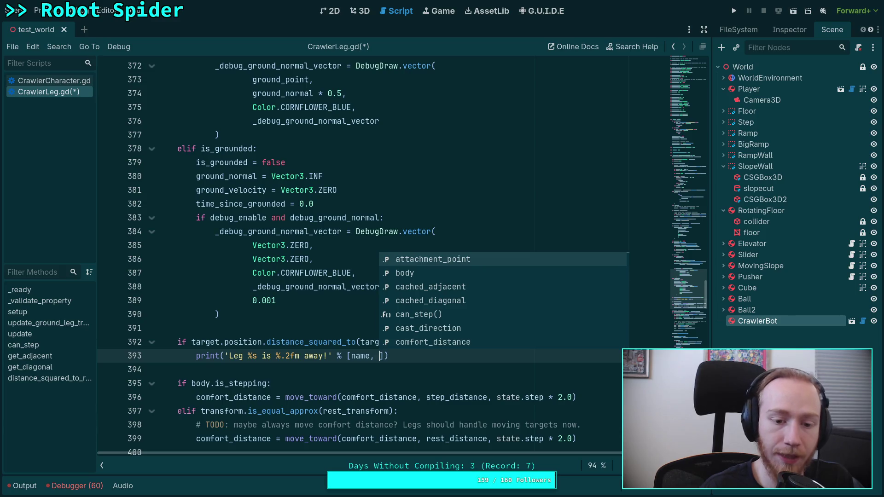
text(target.pos)
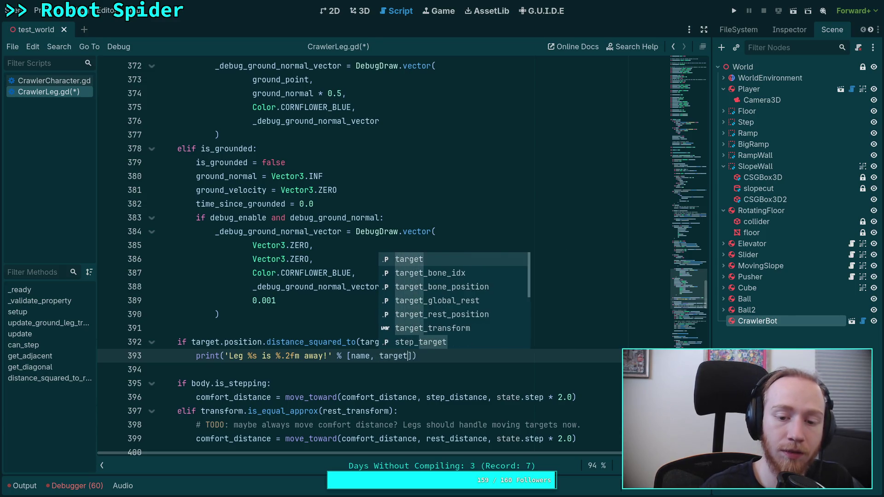
key(Return)
text(.dis)
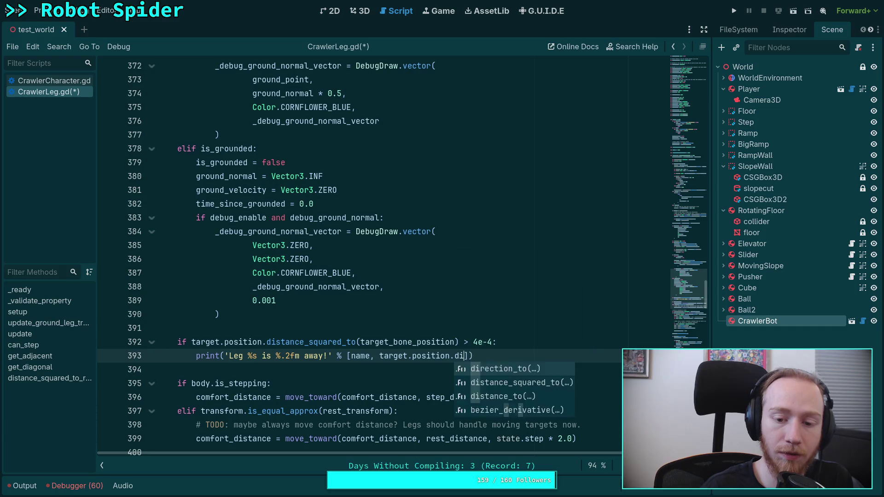
key(Down)
key(Return)
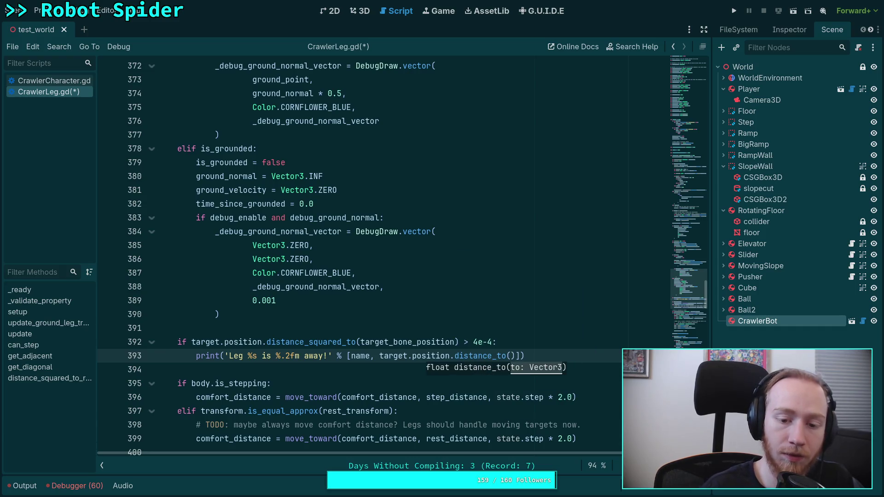
text(target_bo)
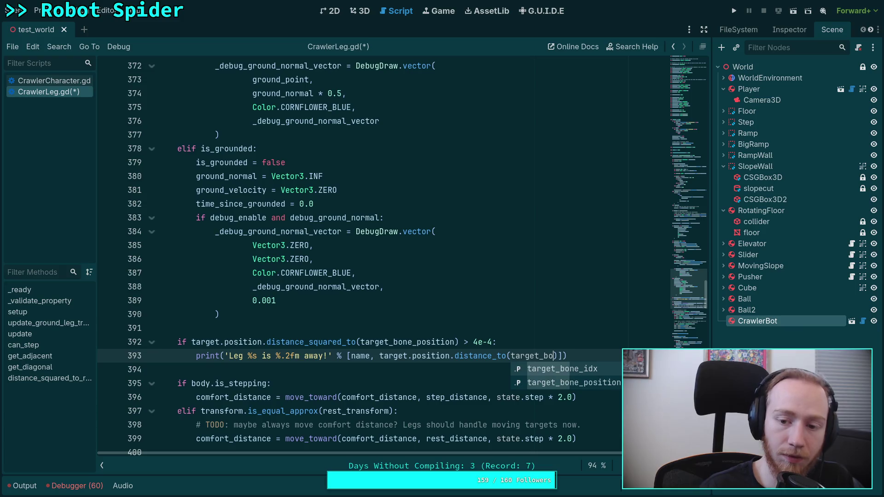
key(Down)
key(Return)
key(ctrl+s)
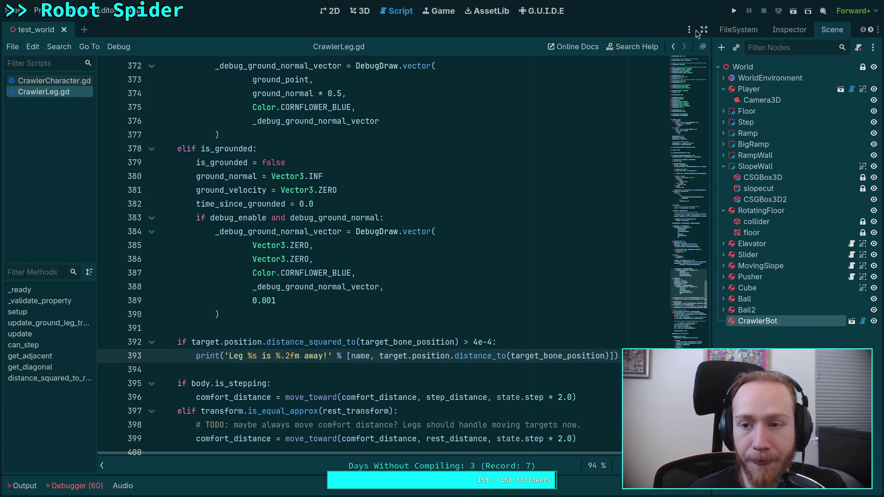
Step: Run and stop the project, then append .setting_count to body.leg_ik on line 202
click(734, 7)
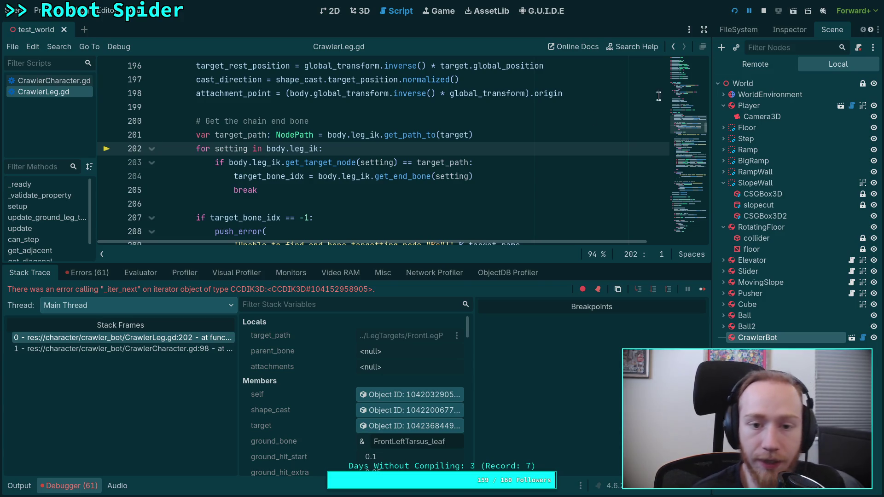
click(764, 11)
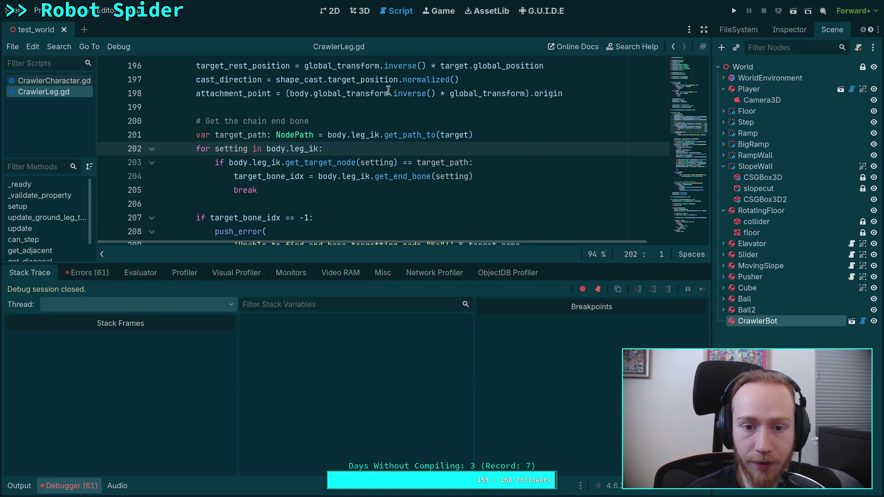
click(317, 148)
text(.)
text(setting_count)
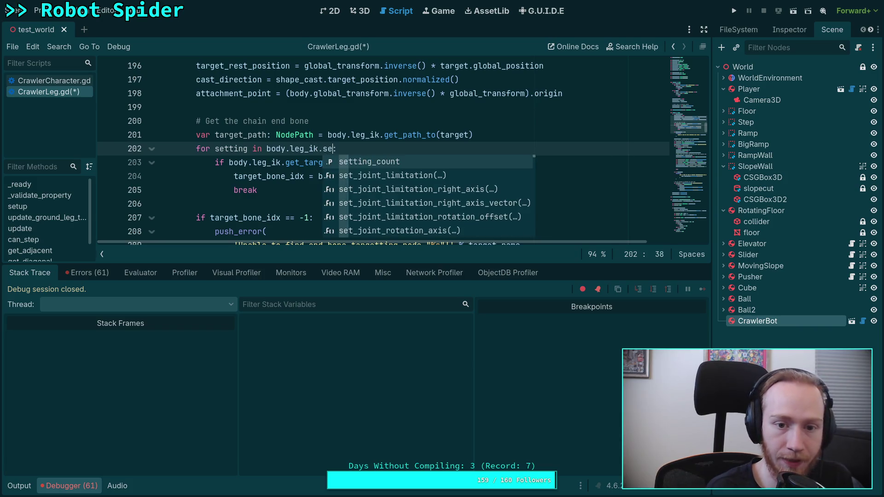
key(ctrl+s)
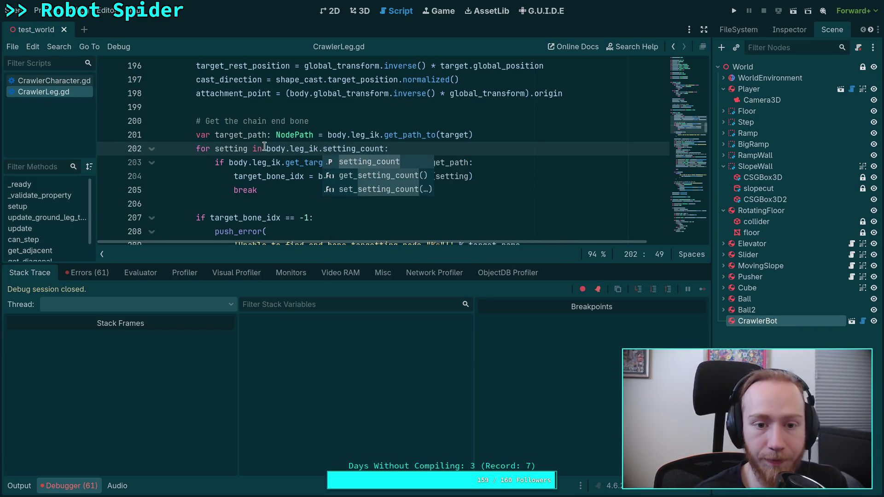
Step: Wrap body.leg_ik.setting_count in range() on line 202 and save
click(265, 148)
text(range()
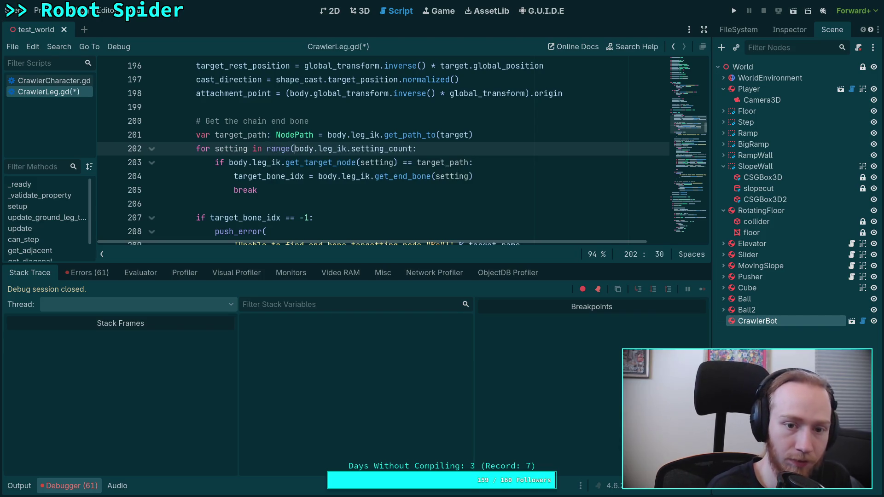
click(412, 148)
text())
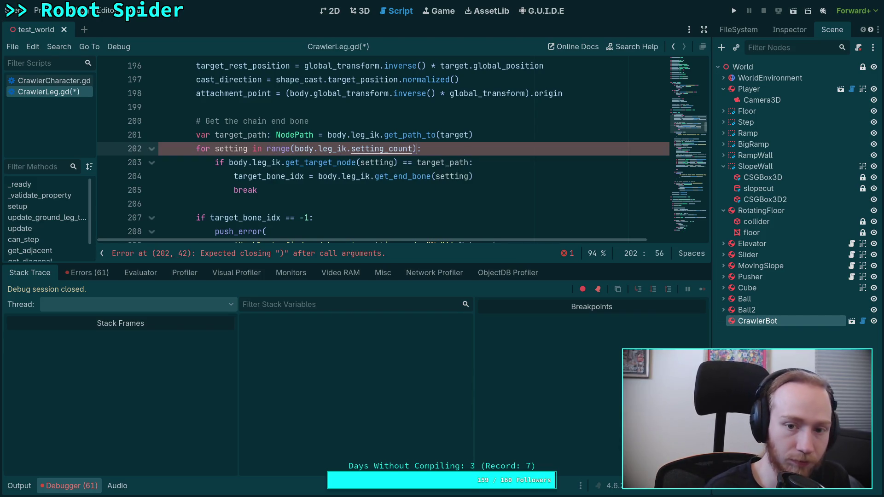
key(ctrl+s)
Step: Run the test world, highlight the first leg-distance message in the Output log, then stop
click(734, 12)
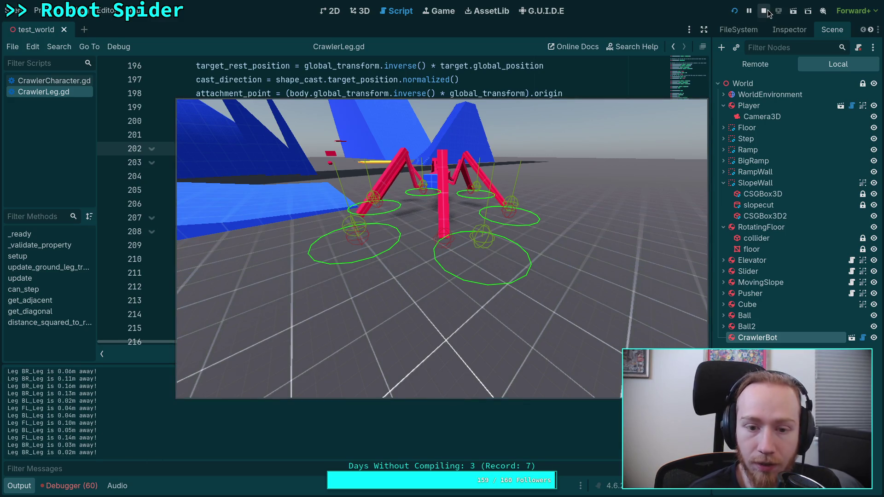
scroll(116, 388, up, 15)
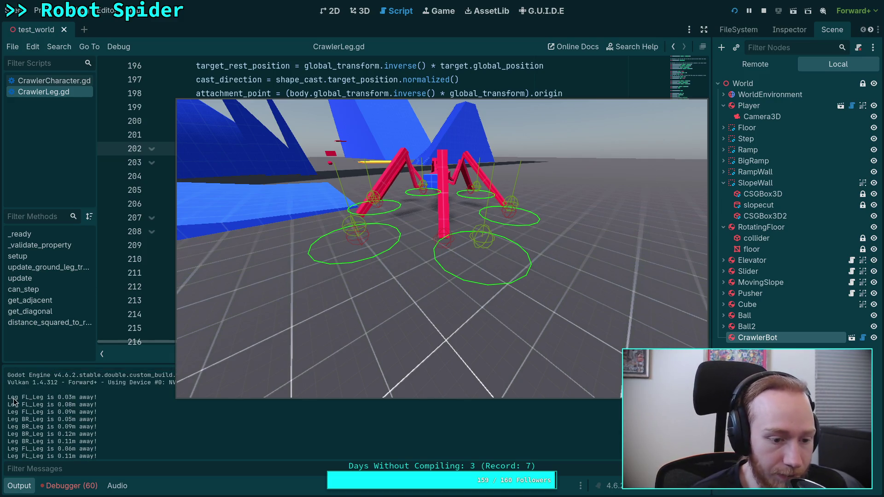
drag(22, 397, 79, 397)
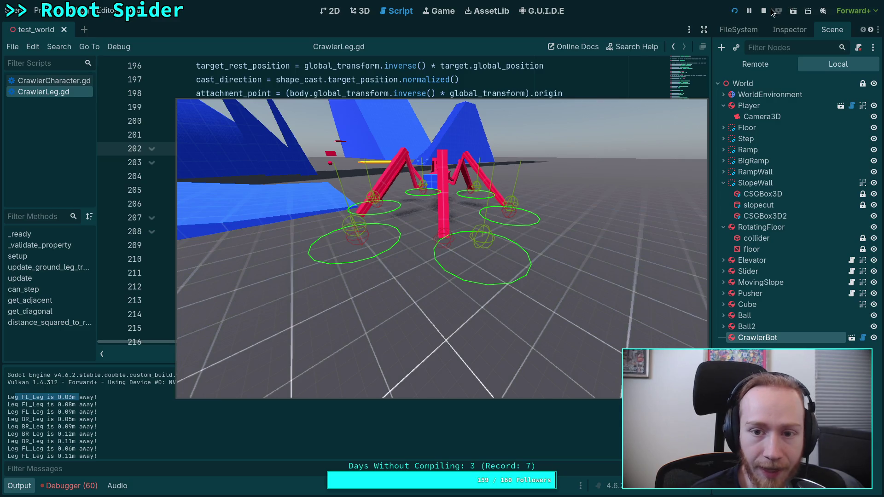
key(F8)
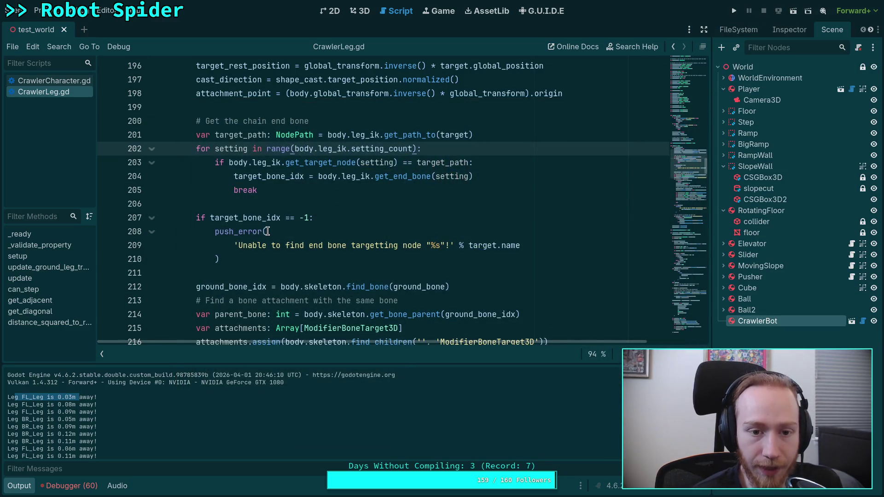
Step: Prefix the line 393 message with '%d : ' and Engine.get_physics_frames(), then save and run
scroll(267, 233, down, 10)
scroll(311, 236, down, 20)
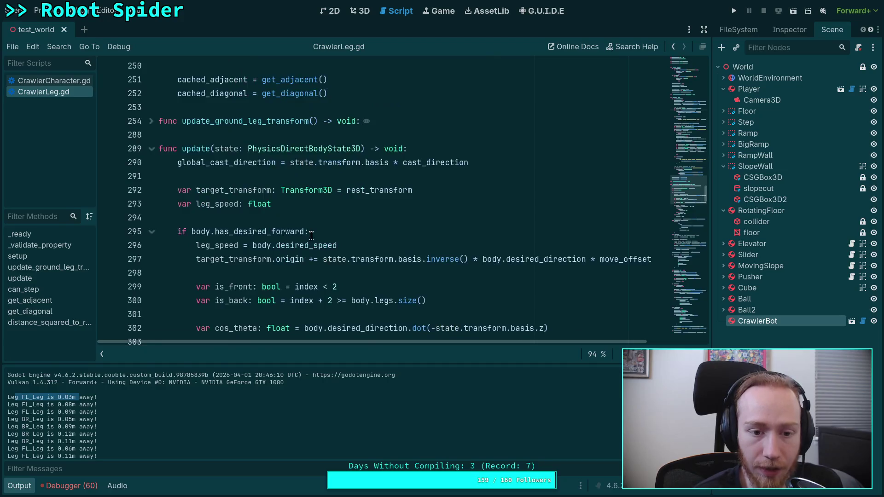
scroll(311, 236, down, 15)
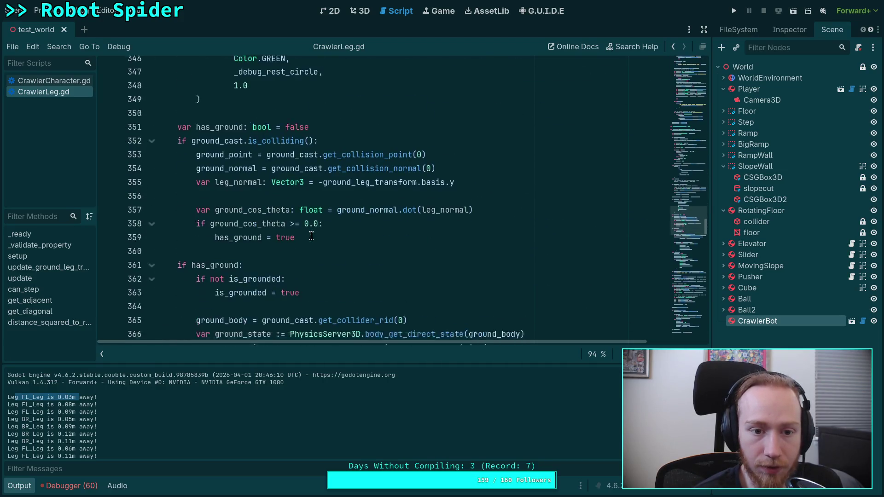
scroll(294, 225, up, 1)
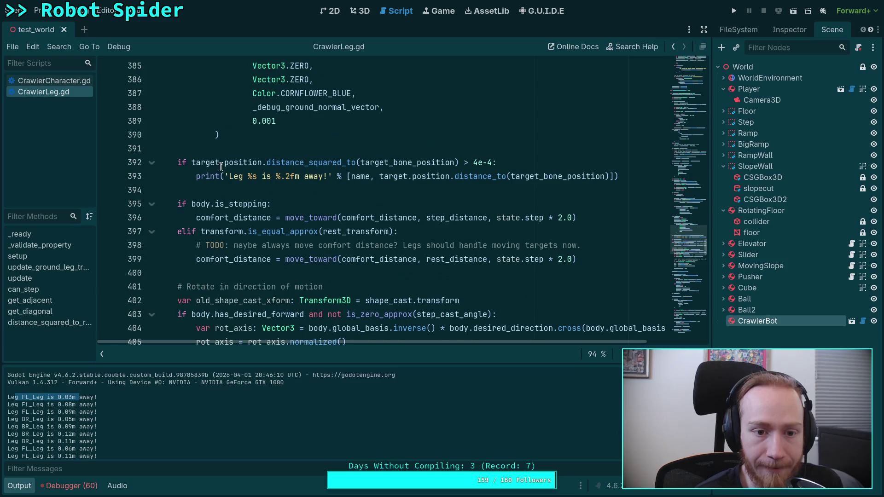
click(233, 175)
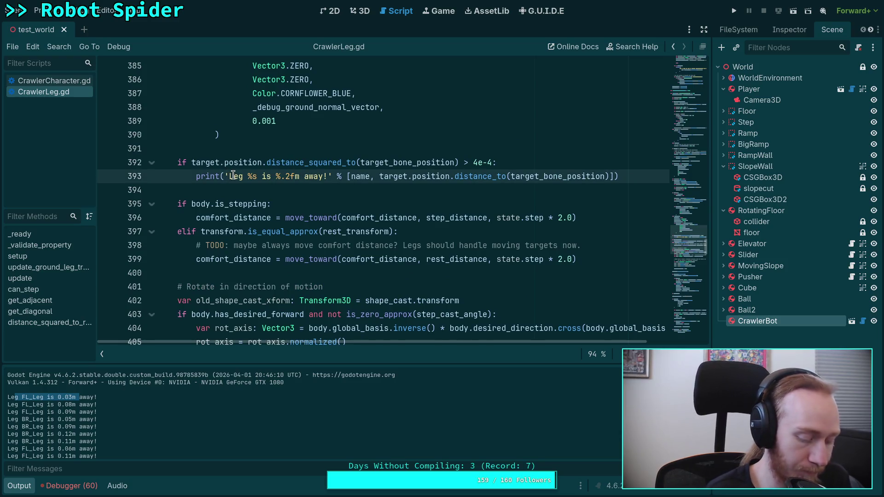
text(%)
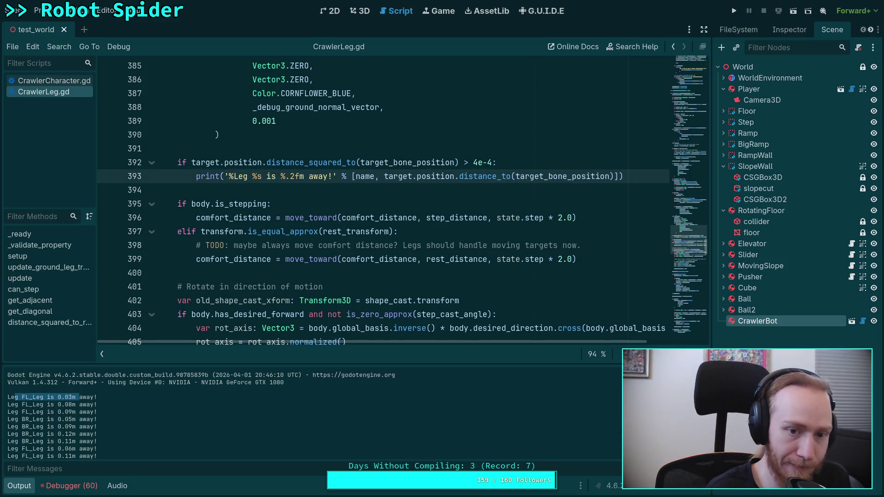
text(d )
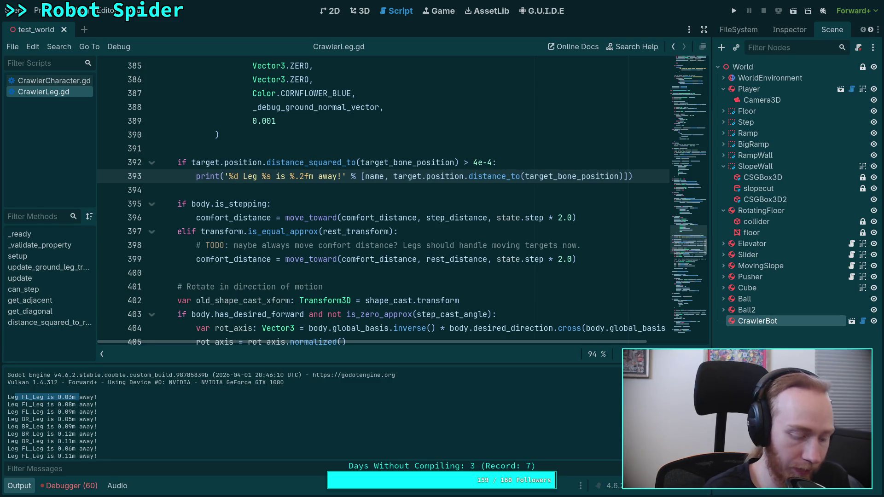
text(: )
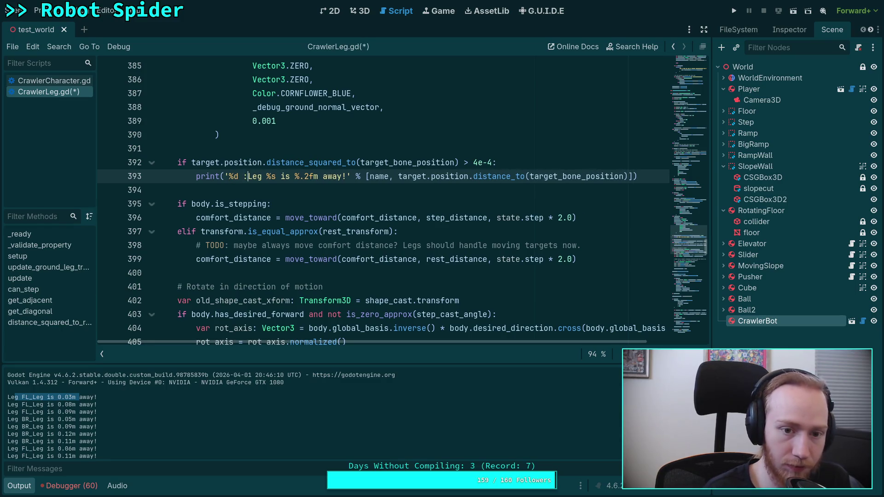
text([)
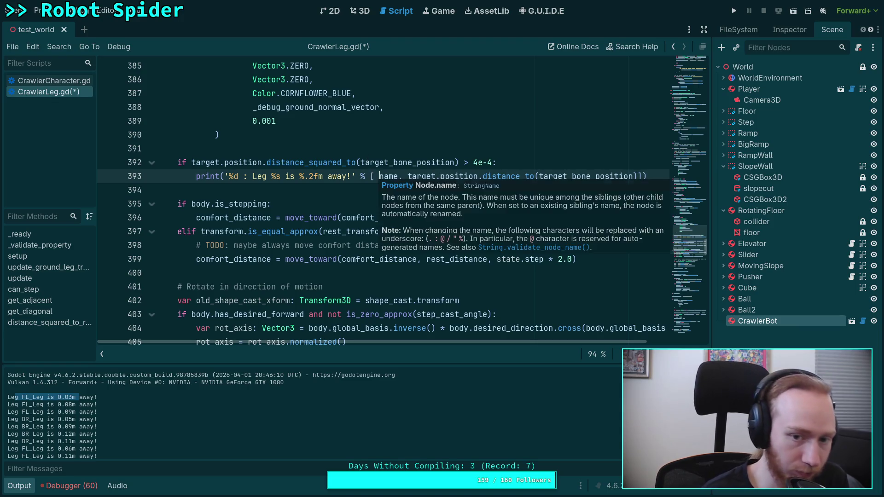
text(,)
key(Left)
key(Left)
text(Engine)
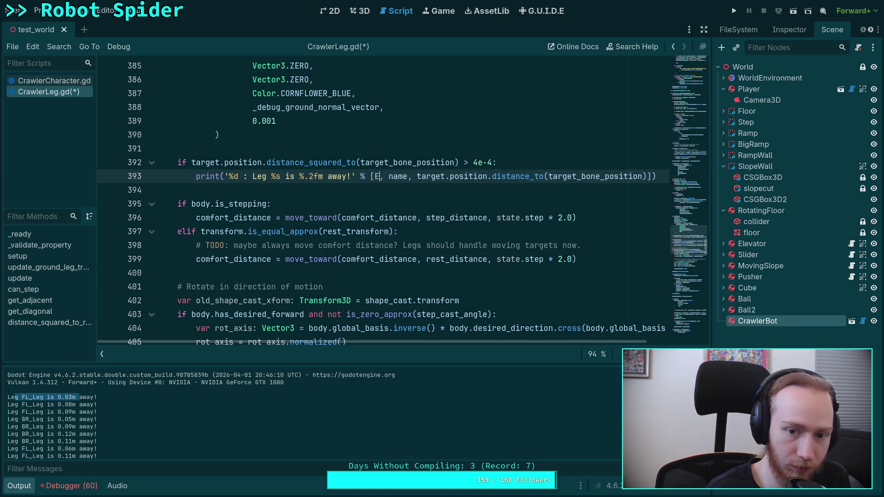
text(.)
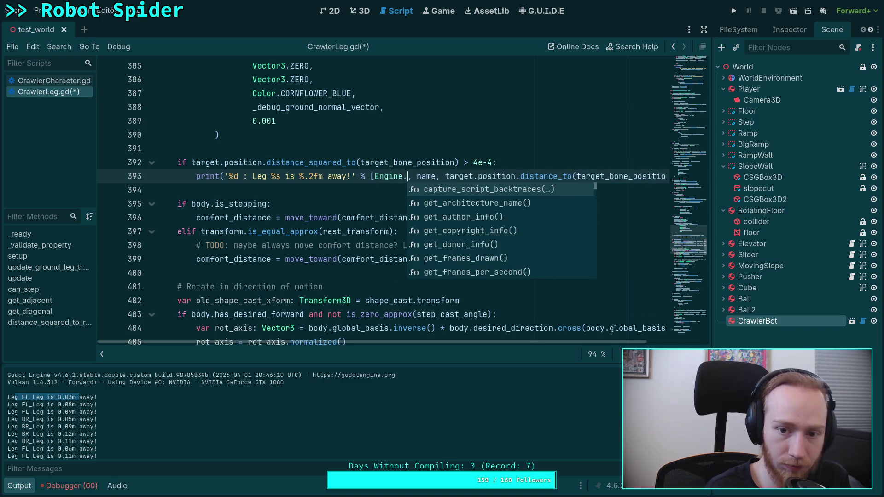
text(tic)
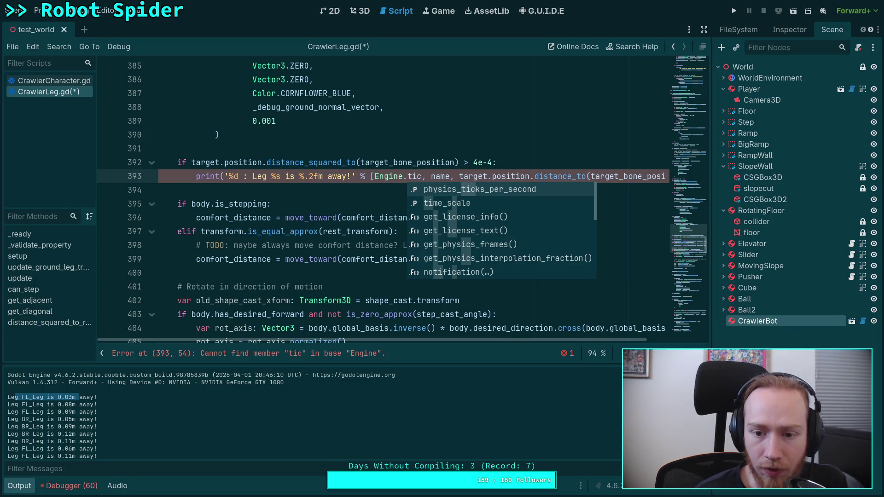
key(Down)
key(Down)
key(Down)
key(Return)
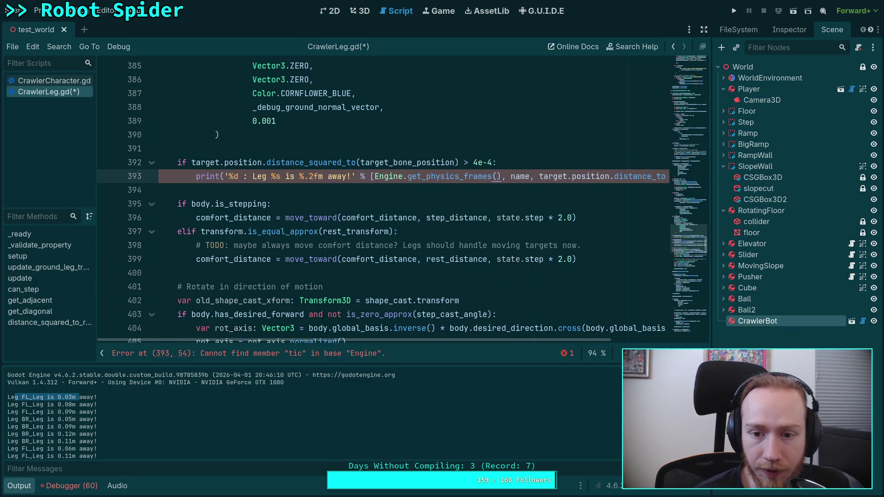
mouse_move(435, 174)
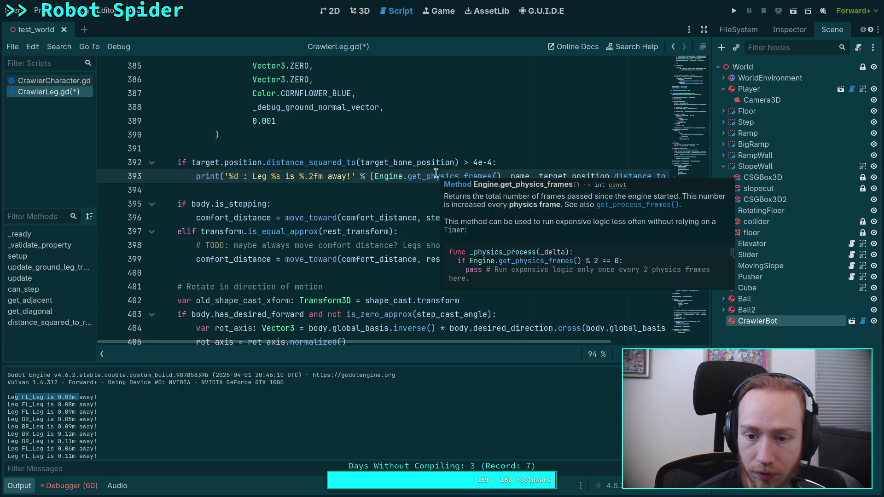
key(F5)
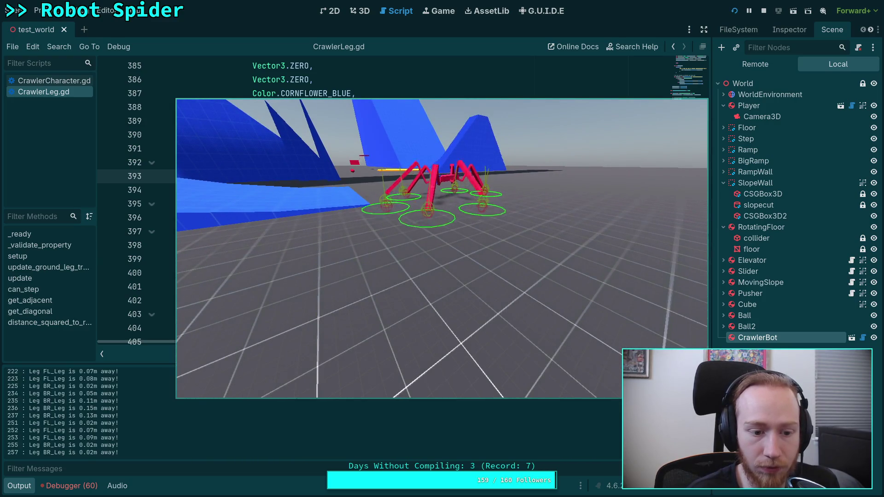
scroll(167, 412, up, 10)
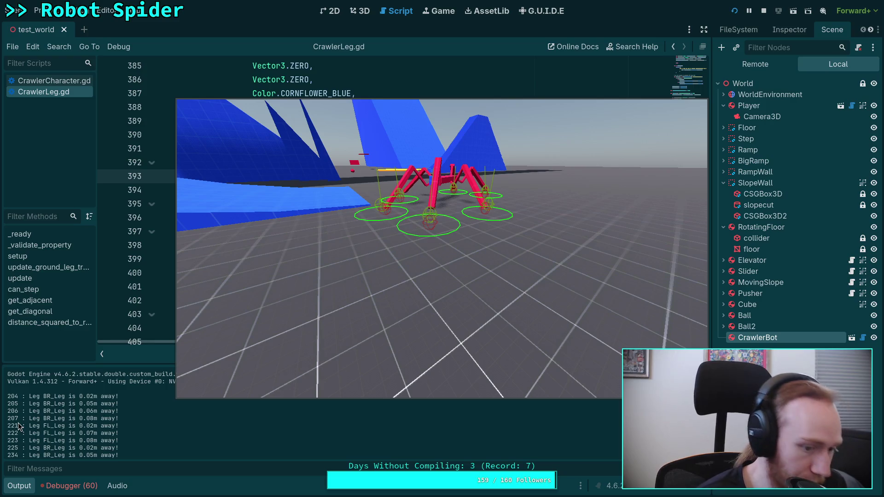
drag(44, 418, 68, 417)
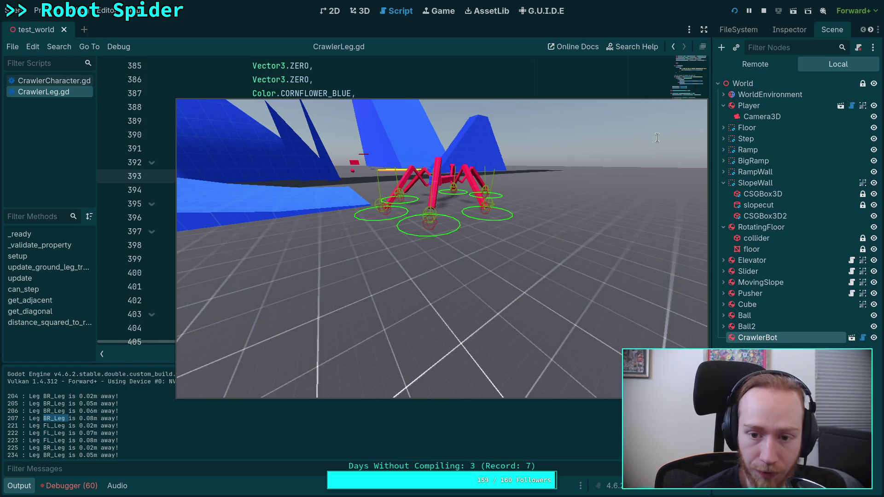
click(764, 11)
drag(689, 239, 695, 95)
Step: Set debug_ik_target to true and save CrawlerLeg.gd
scroll(346, 212, down, 4)
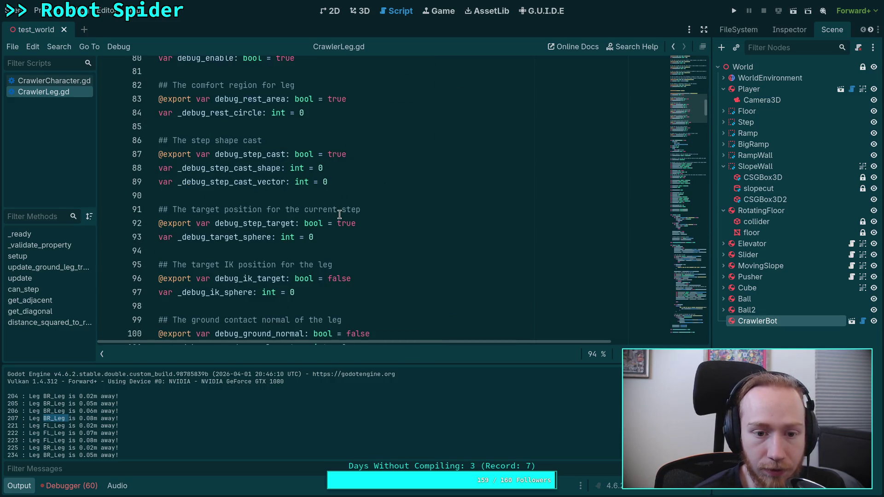
double_click(339, 198)
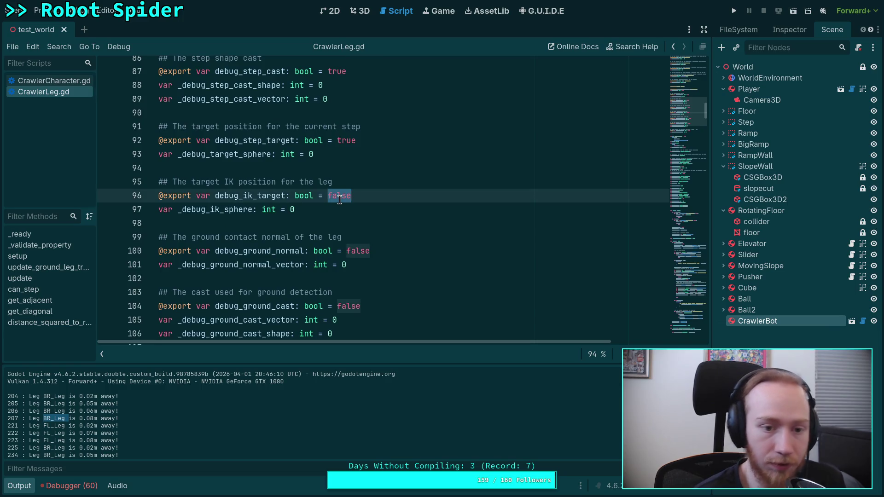
text(true)
key(ctrl+s)
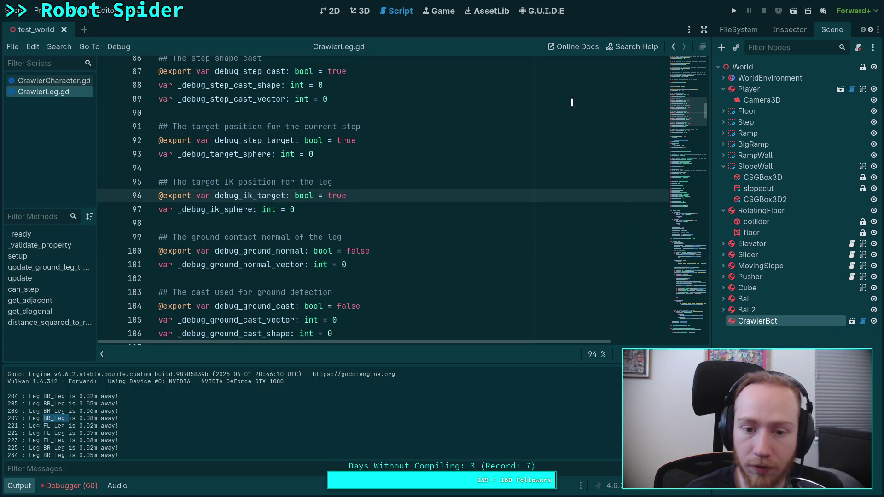
Step: Set debug_step_cast and debug_step_target to false, save, and run the project
scroll(380, 195, up, 1)
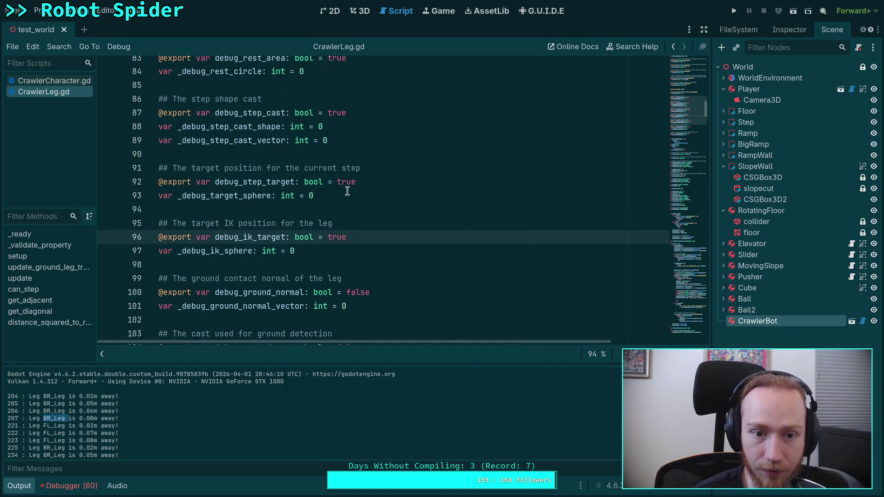
double_click(336, 113)
text(fals)
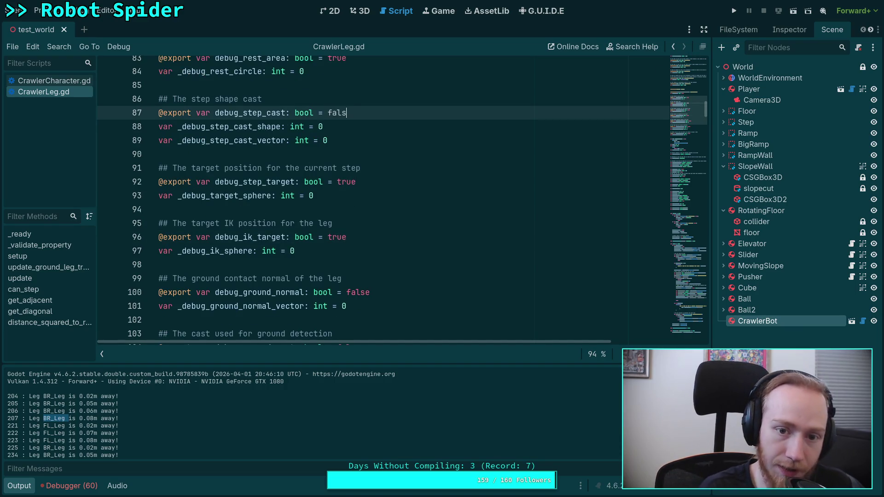
double_click(346, 182)
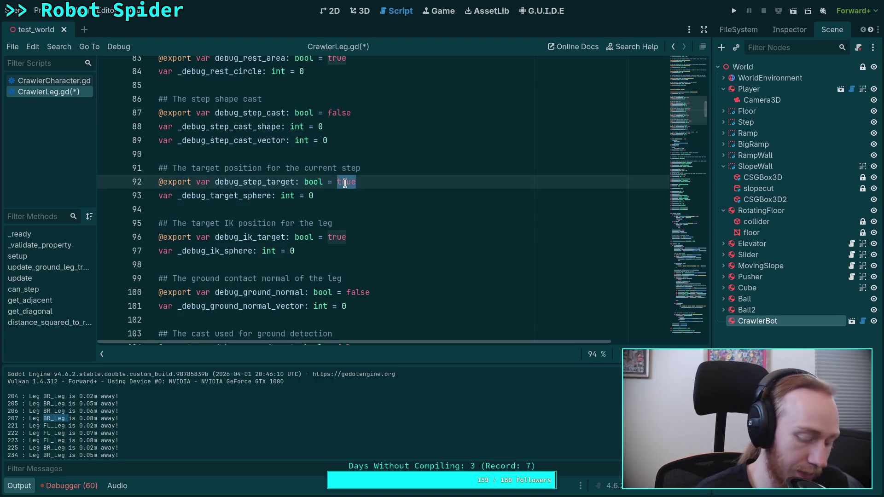
text(false)
key(ctrl+s)
scroll(364, 184, up, 2)
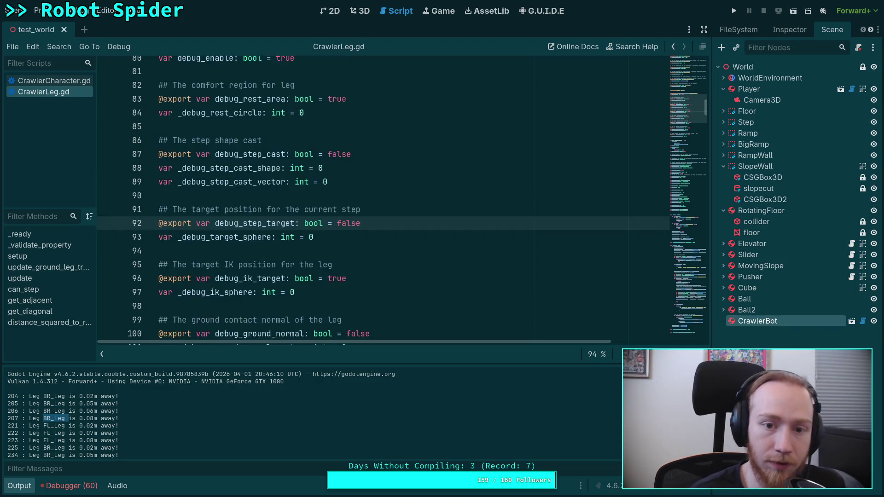
click(734, 10)
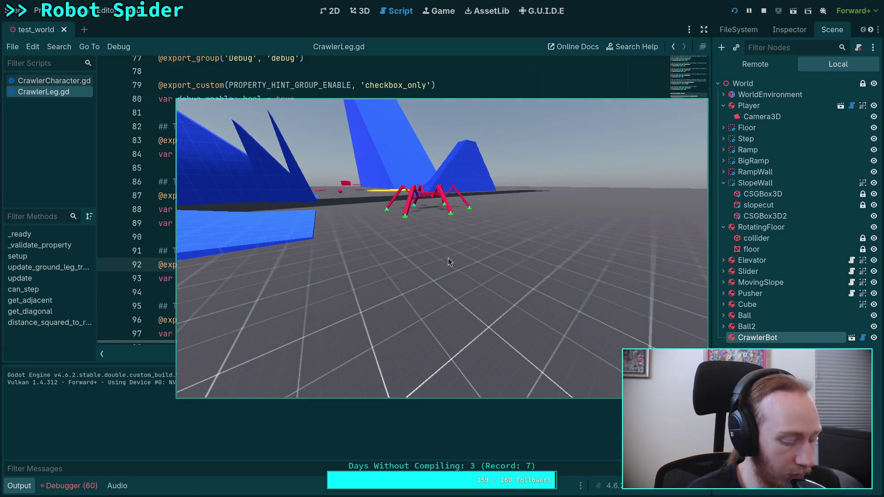
Step: Step the paused game tick by tick with the period key, watching leg distances, then stop it
key(period)
key(period)
key(period)
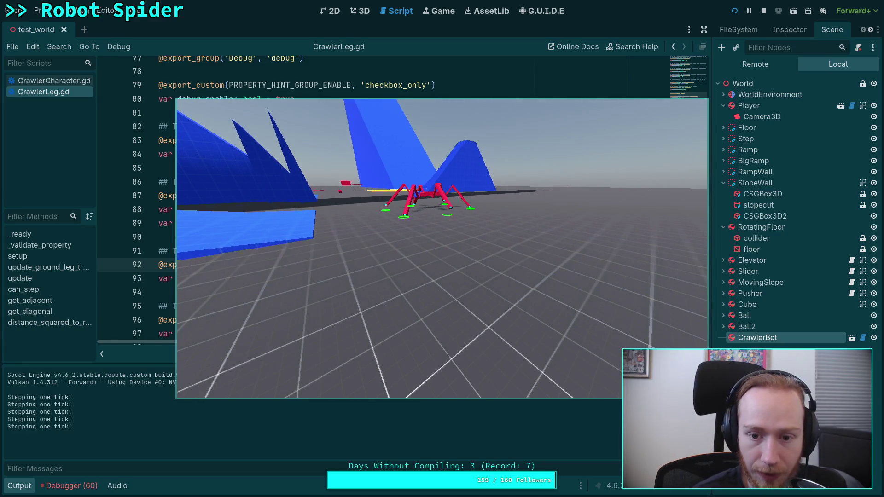
key(period)
key(period)
key(period)
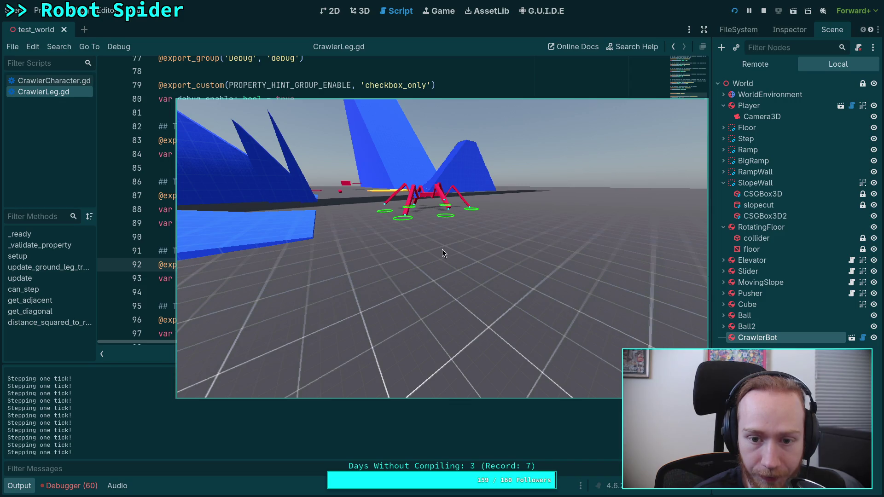
key(period)
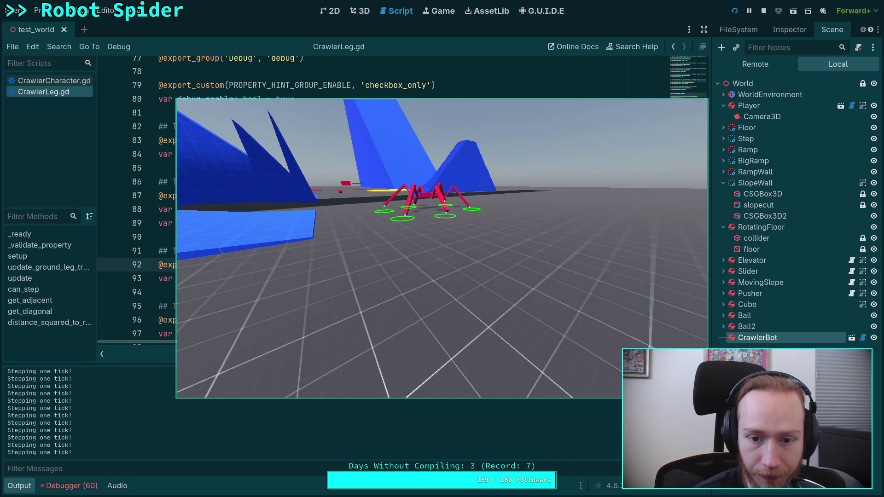
key(period)
key(period)
key(period)
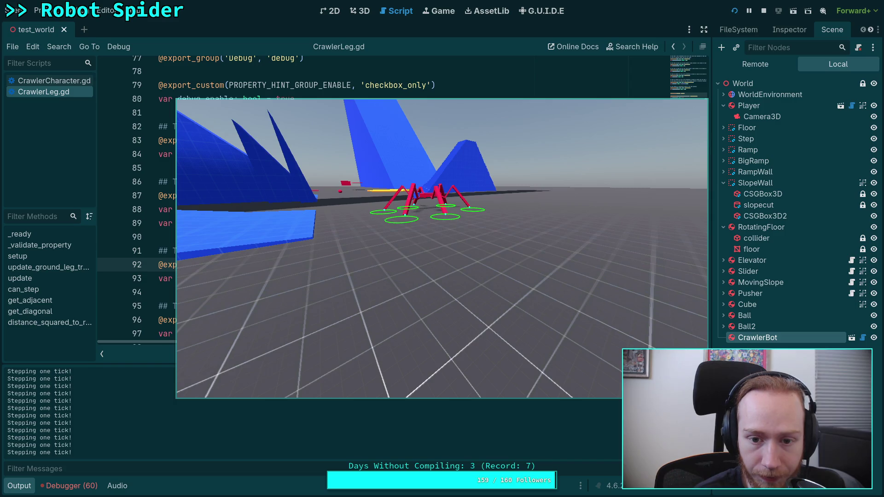
key(period)
key(period)
key(period)
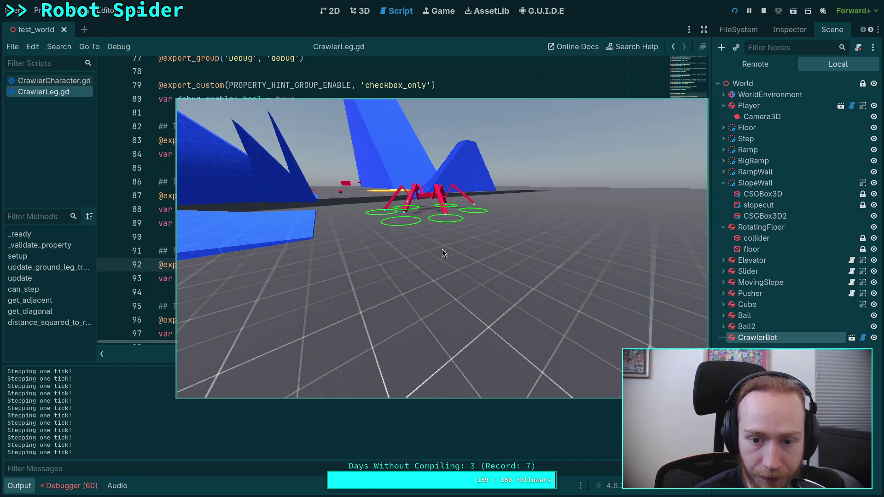
key(period)
key(period)
key(period)
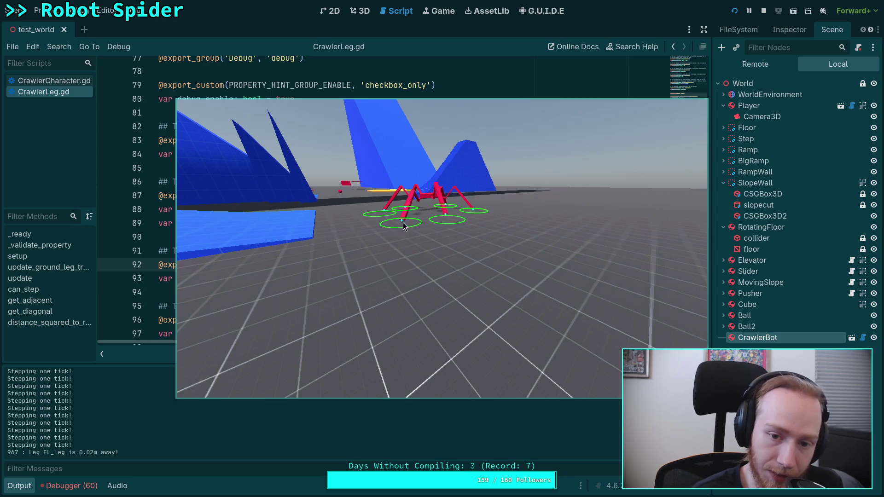
key(period)
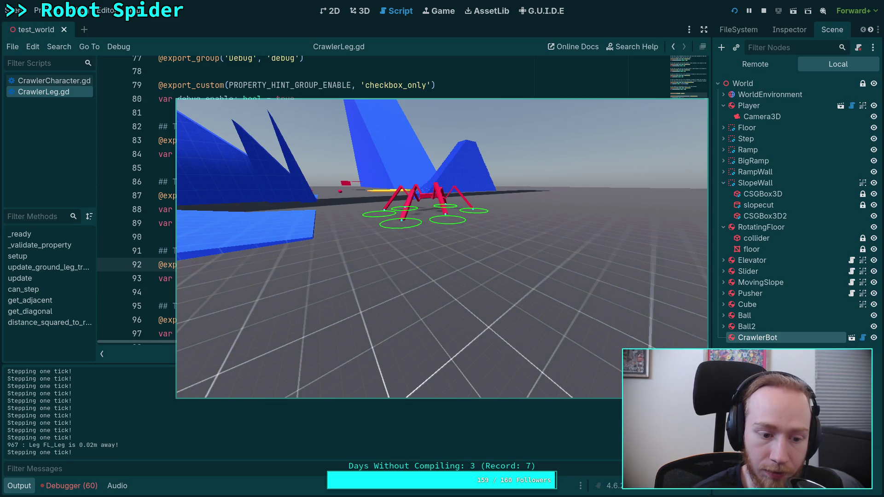
key(period)
key(period)
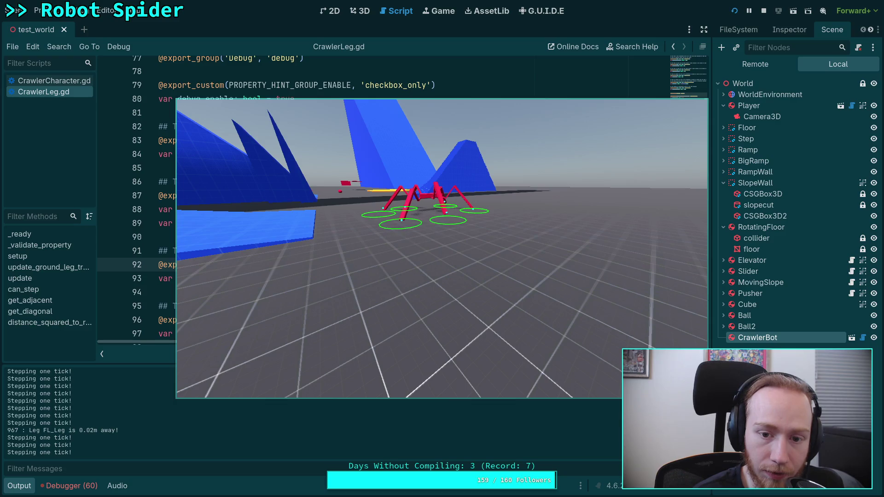
key(period)
key(period)
key(period)
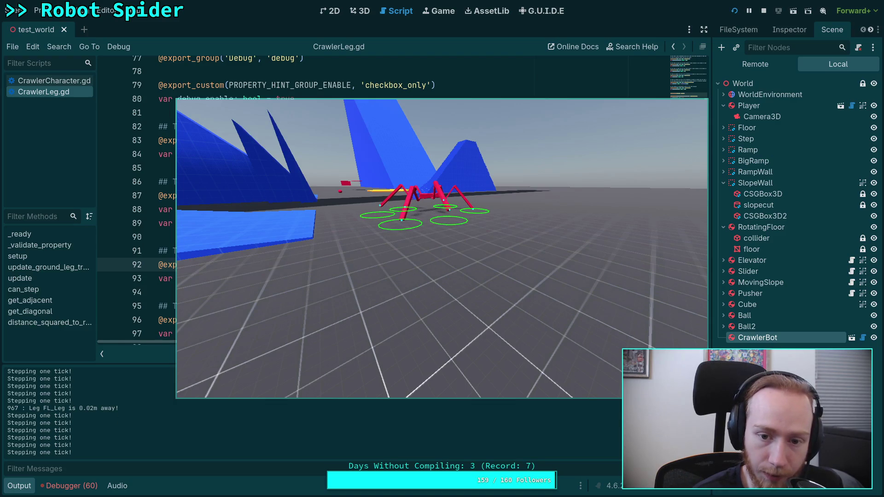
key(period)
key(period)
key(period)
key(period)
key(period)
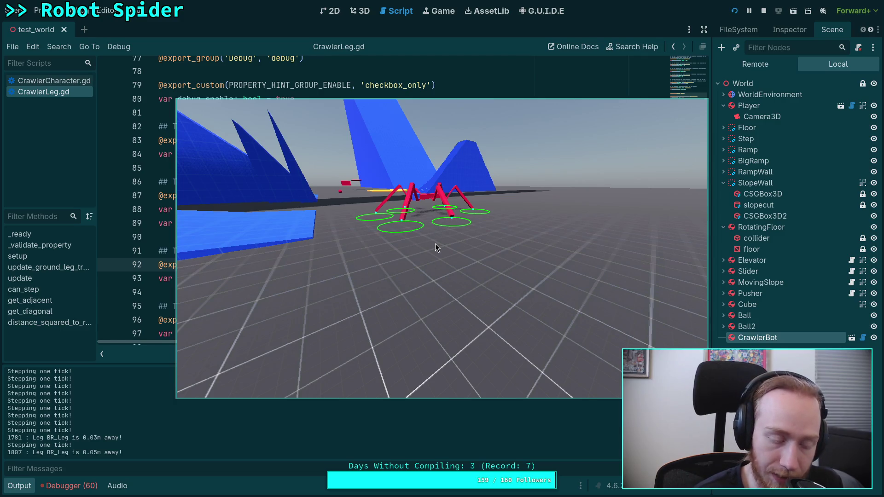
key(period)
key(period)
key(period)
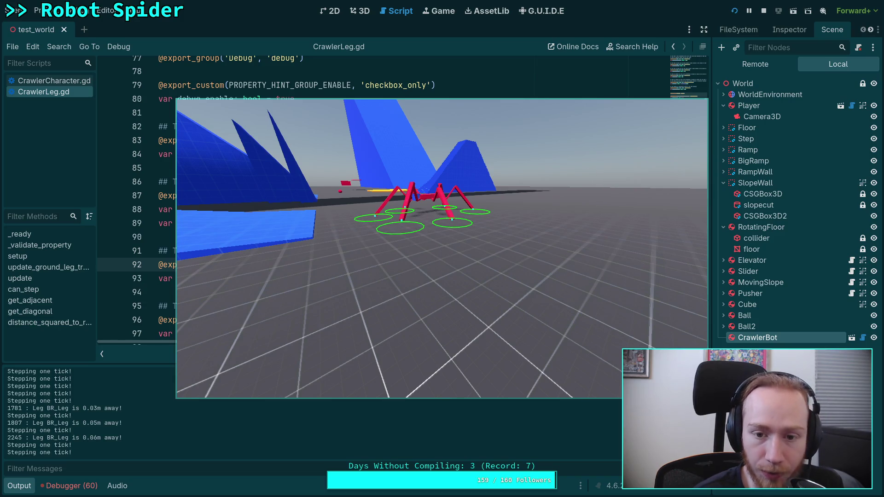
key(period)
key(period)
key(period)
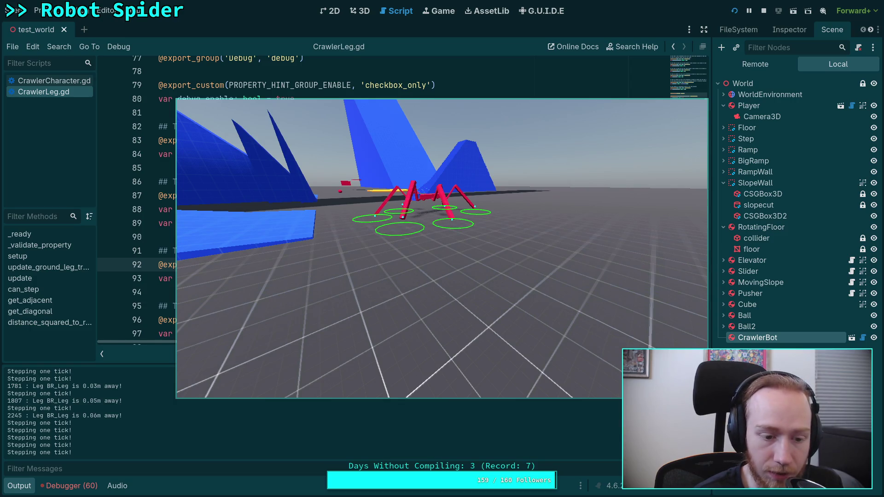
key(period)
key(period)
key(period)
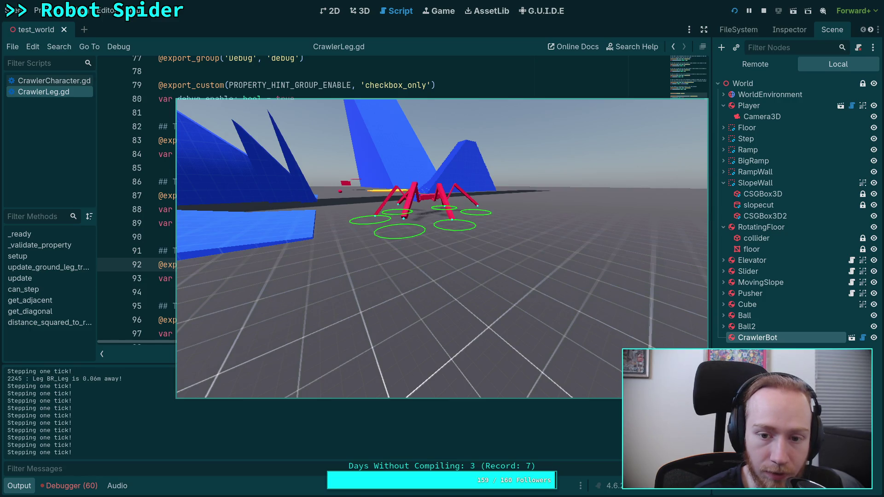
key(period)
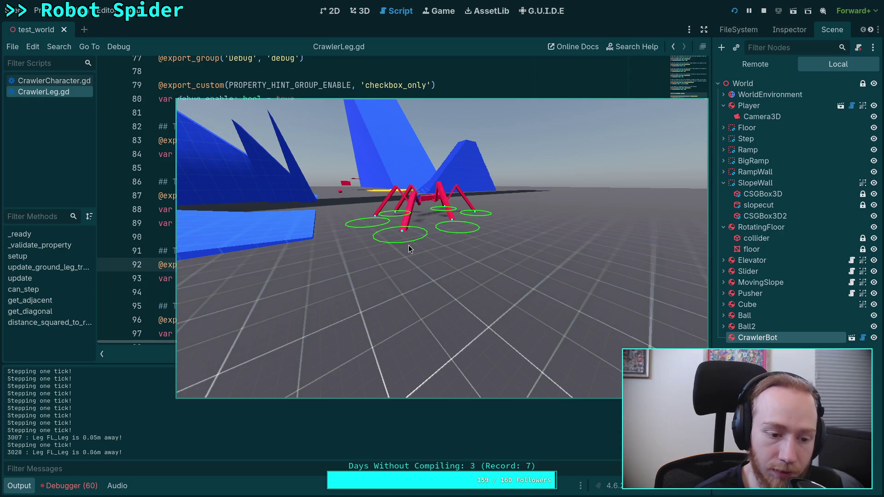
key(period)
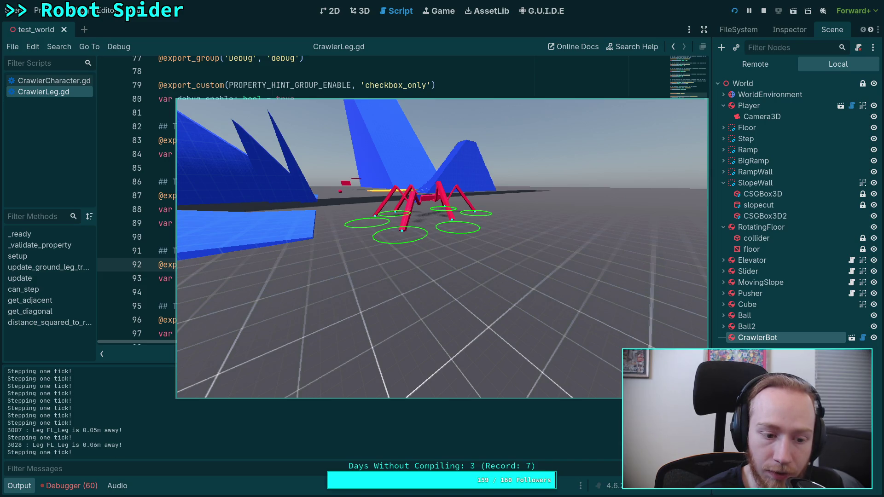
key(period)
key(period)
key(period)
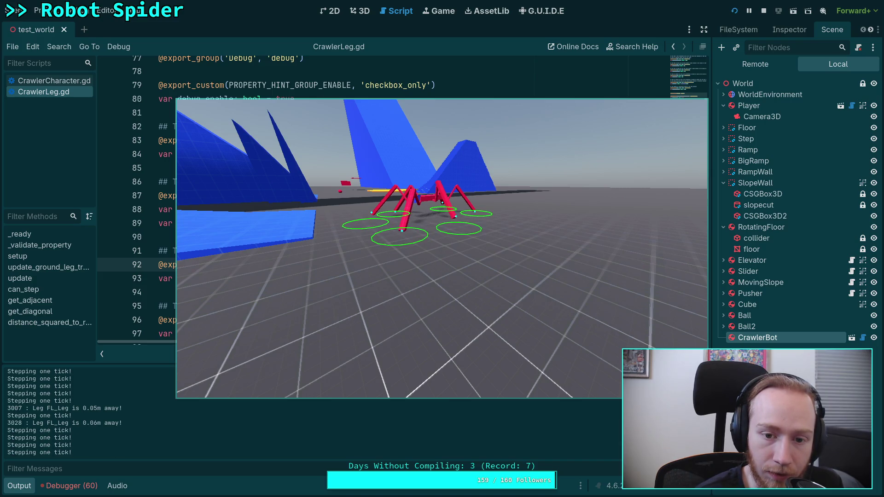
key(period)
key(period)
key(period)
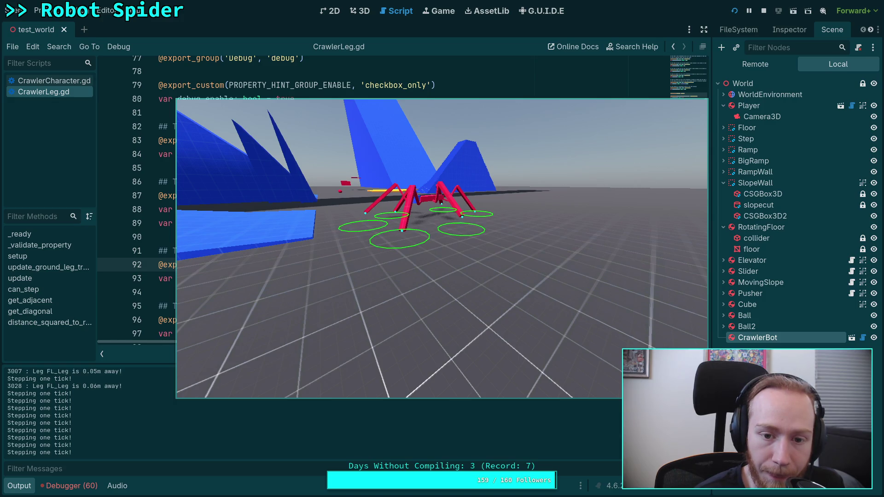
key(period)
key(period)
key(period)
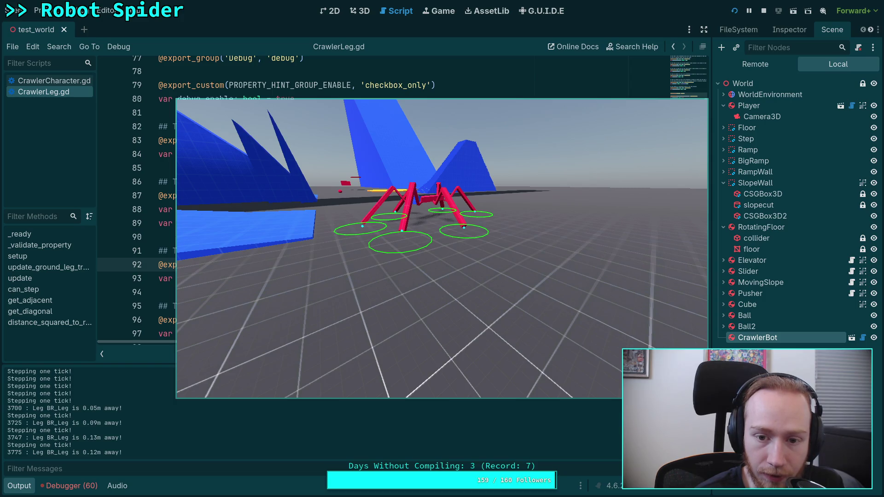
key(period)
key(period)
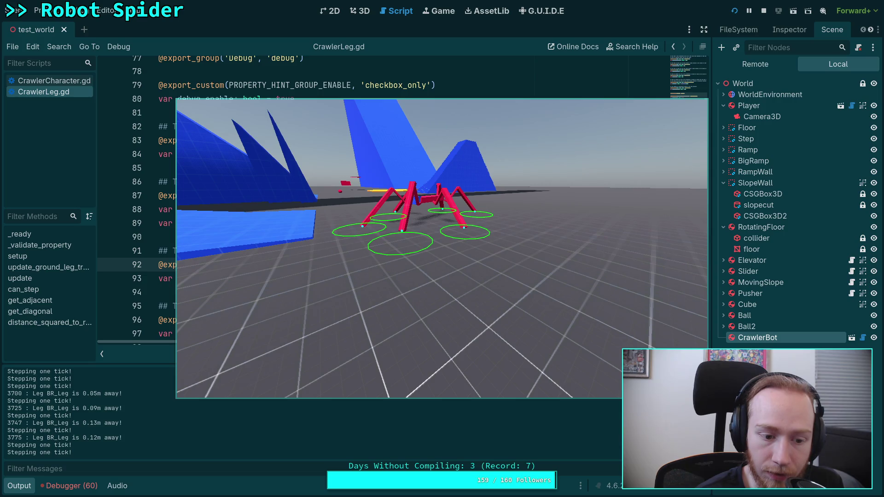
key(period)
key(period)
key(period)
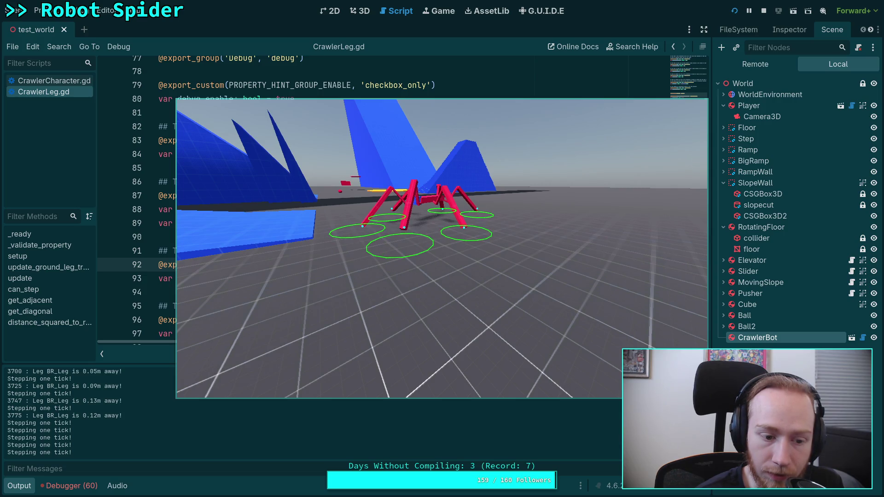
key(period)
key(period)
key(period)
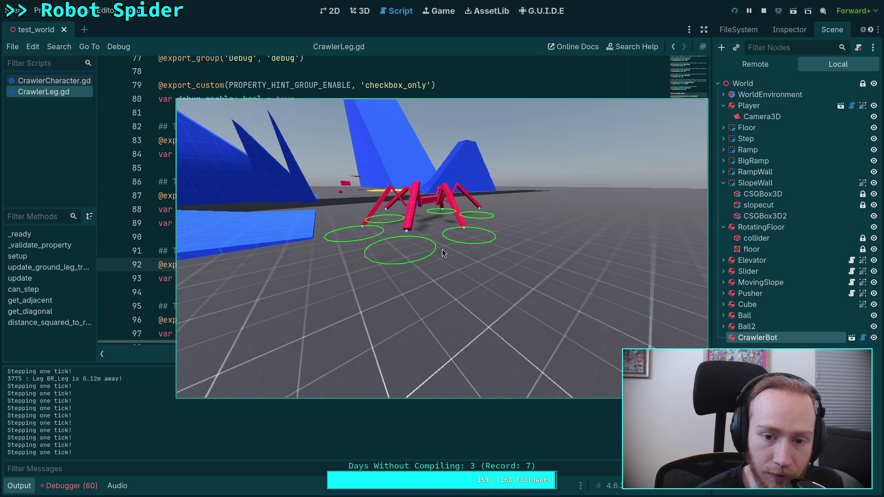
key(period)
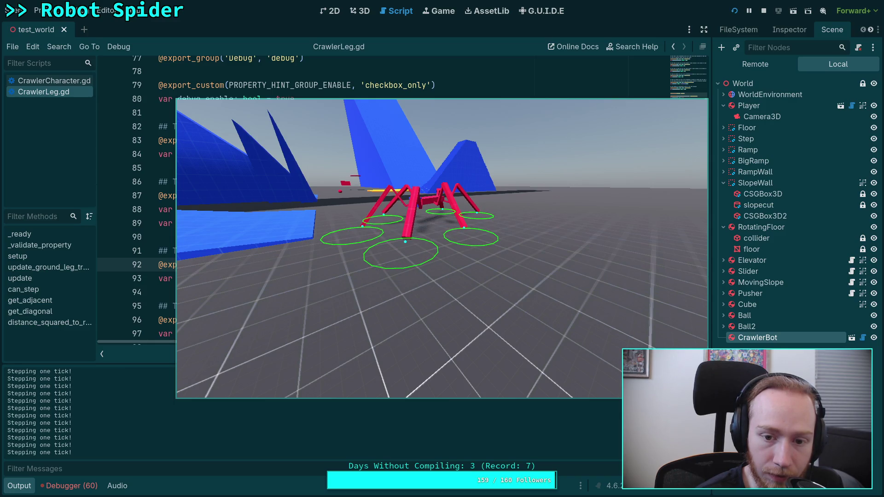
key(period)
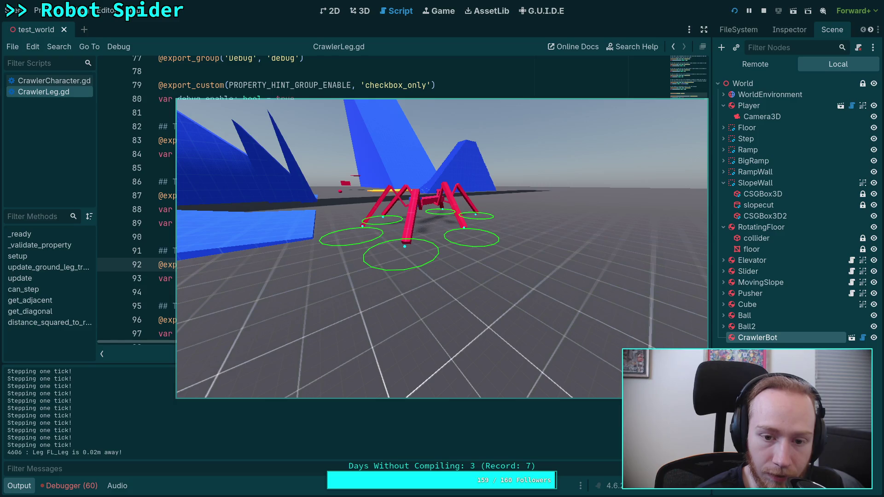
key(period)
key(period)
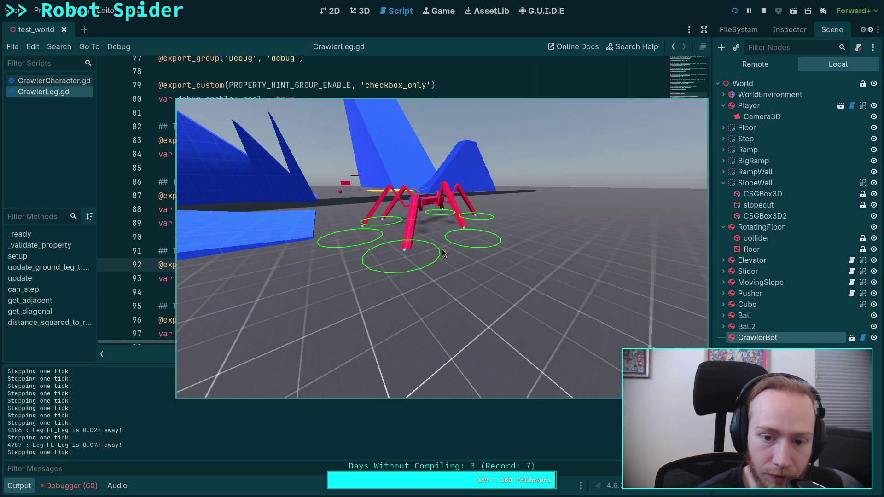
key(period)
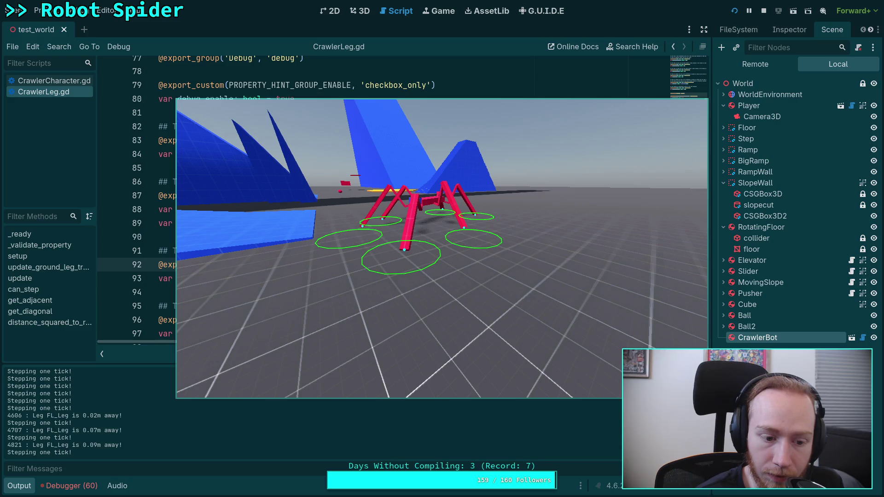
key(period)
key(period)
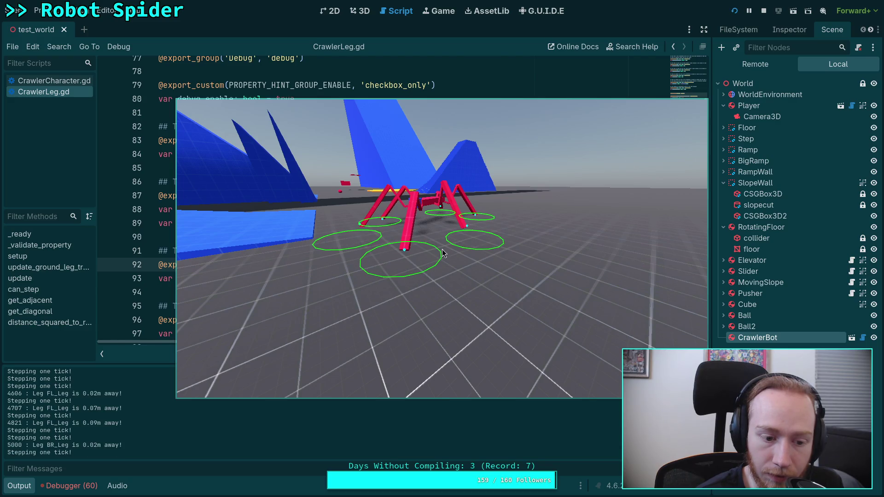
key(period)
key(period)
key(period)
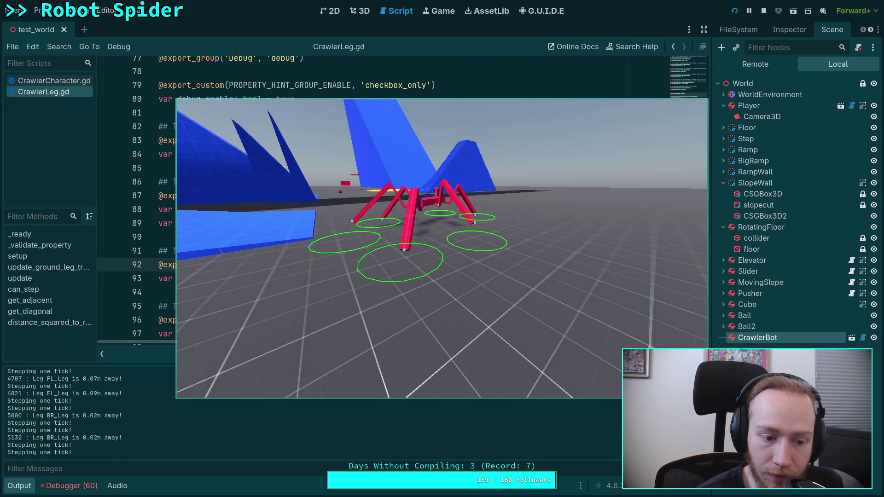
key(period)
key(period)
key(period)
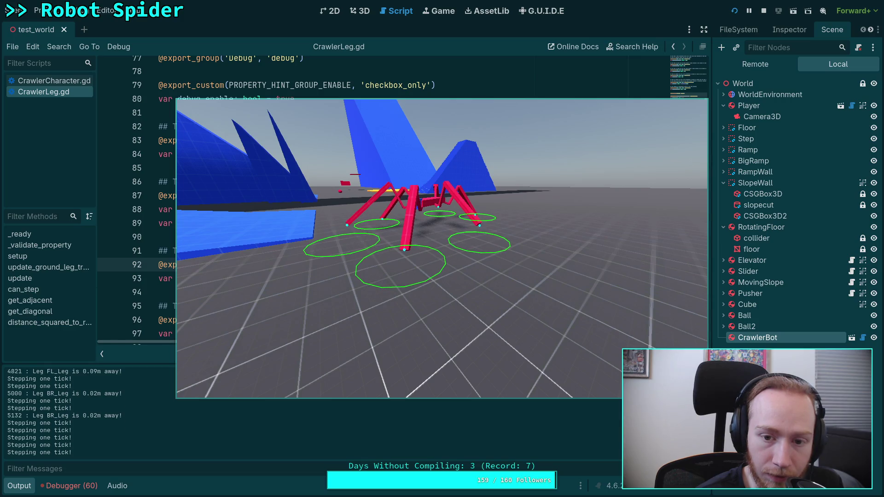
key(period)
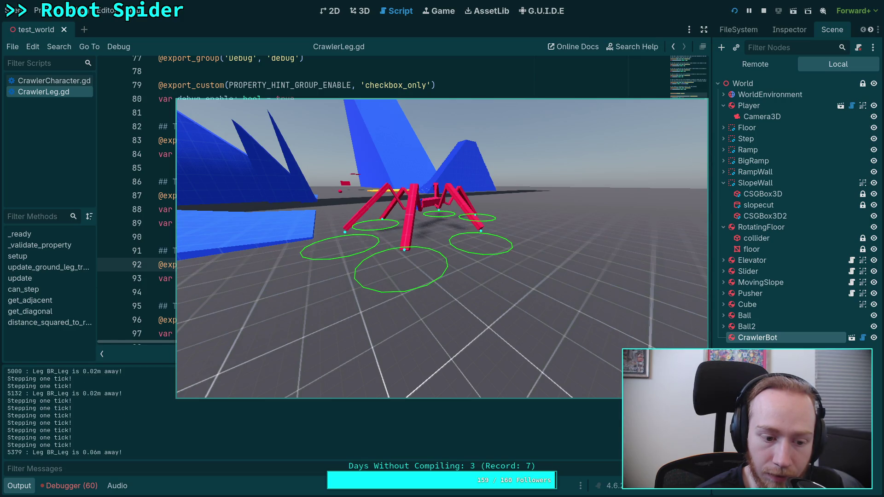
key(period)
key(period)
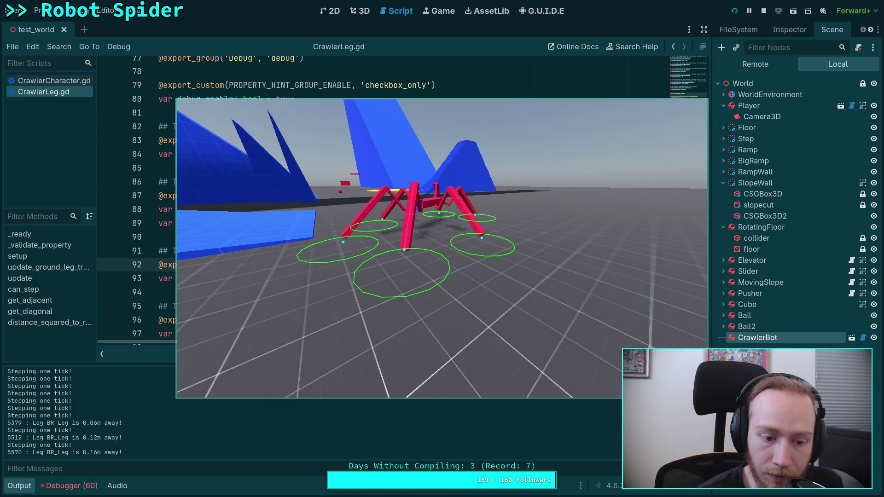
key(period)
key(period)
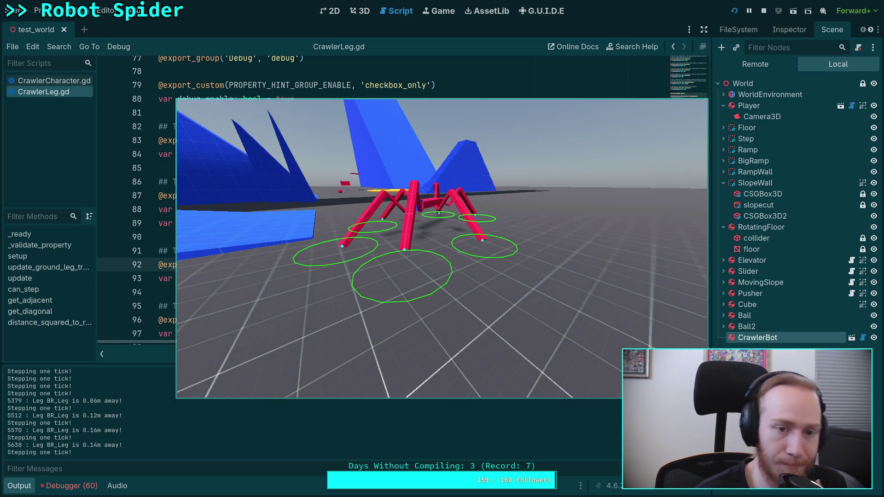
key(F8)
scroll(472, 238, down, 20)
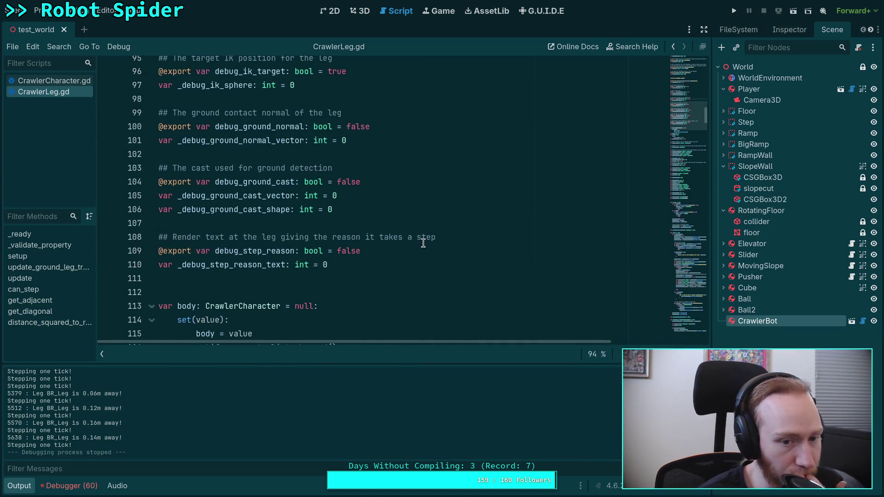
scroll(582, 212, down, 14)
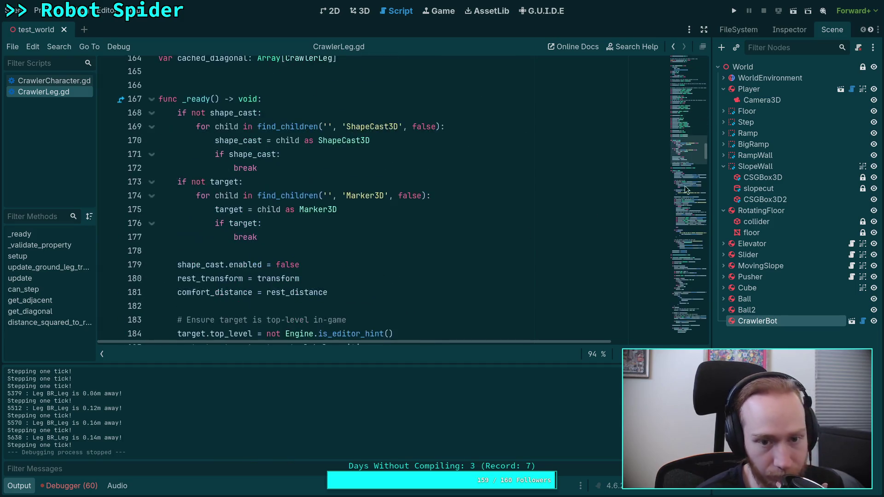
drag(694, 170, 683, 252)
mouse_move(572, 343)
mouse_down()
mouse_move(667, 340)
mouse_move(546, 350)
mouse_up()
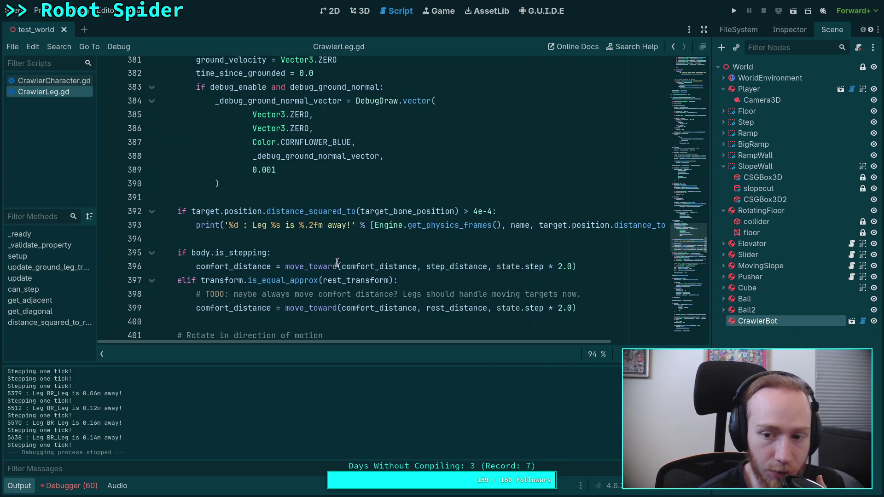
double_click(205, 211)
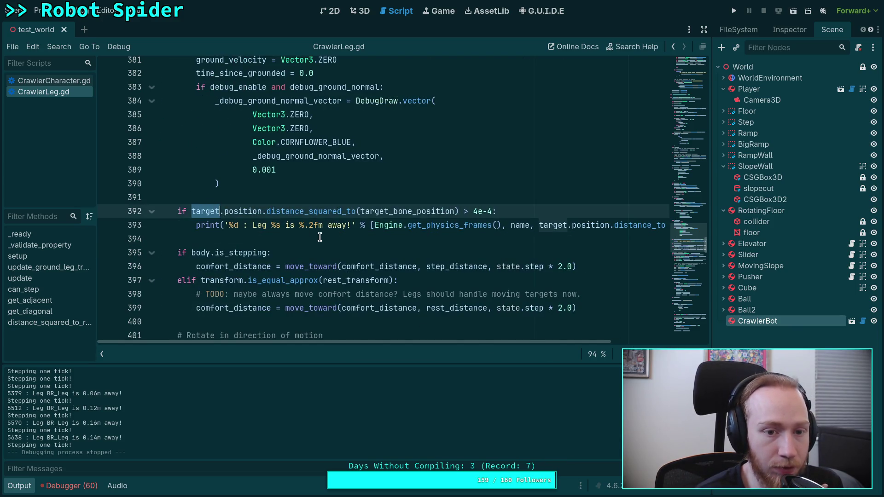
scroll(323, 241, up, 3)
scroll(323, 241, up, 17)
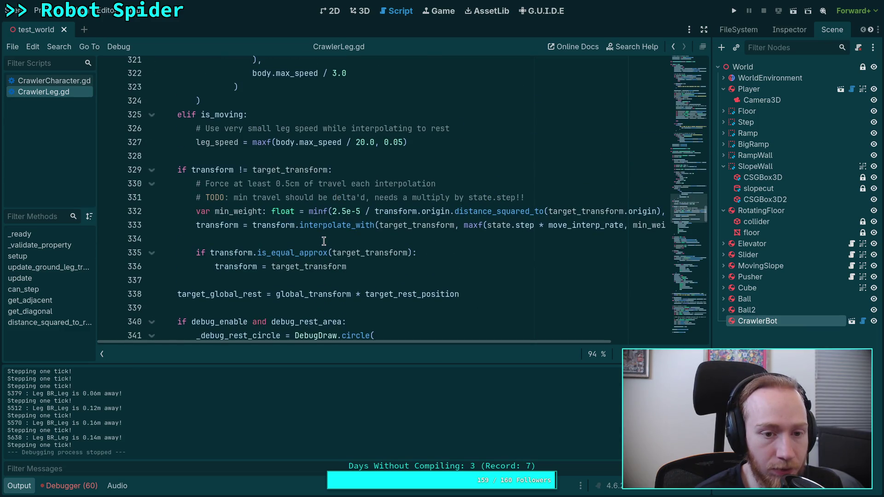
scroll(323, 241, up, 20)
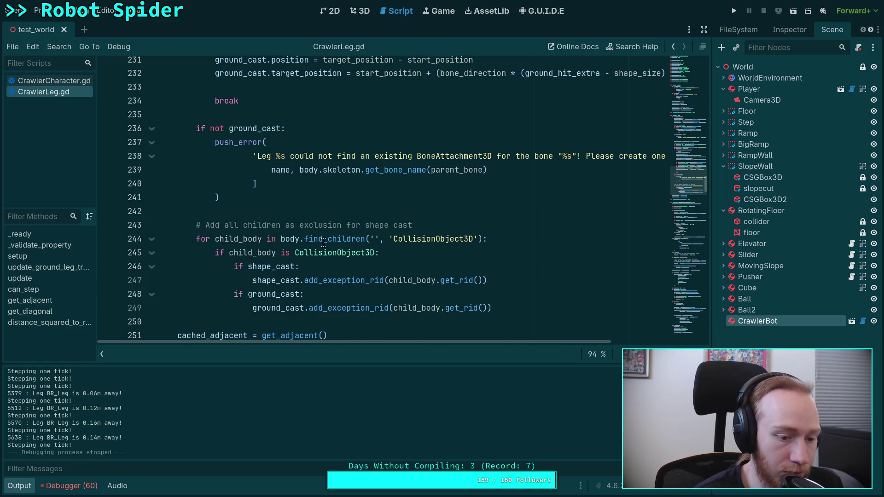
mouse_move(324, 241)
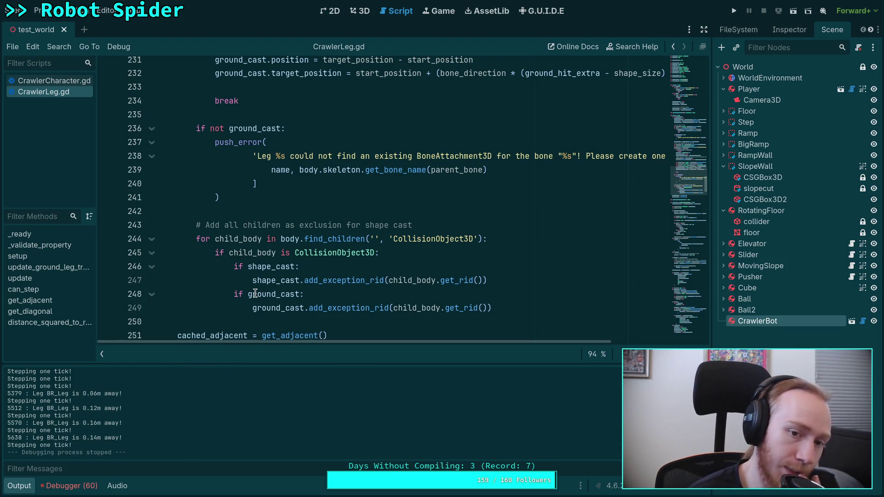
scroll(260, 288, up, 8)
scroll(266, 282, up, 12)
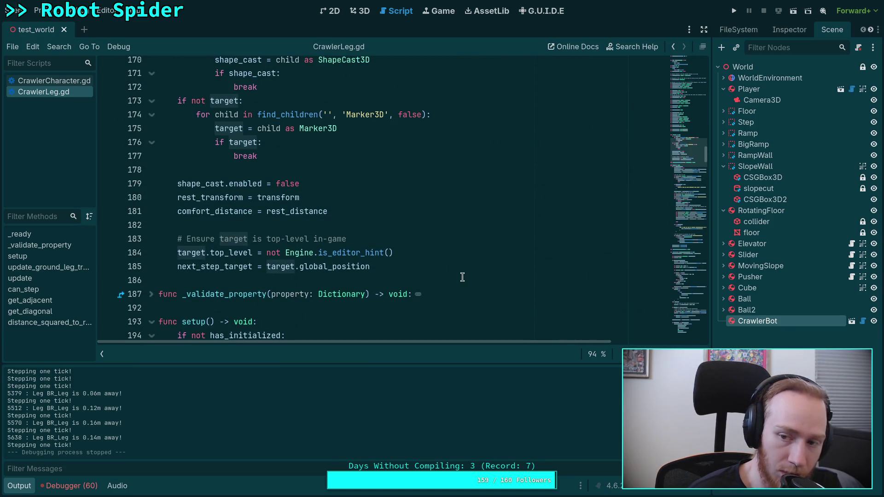
Step: Open the CrawlerBot scene, raise the CCDIK3D Max Iterations from 3 to 4, and save
click(852, 321)
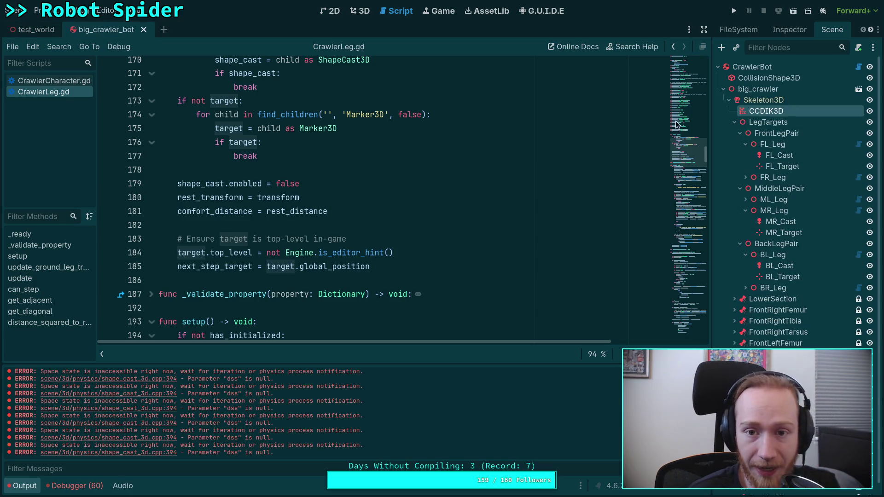
click(360, 13)
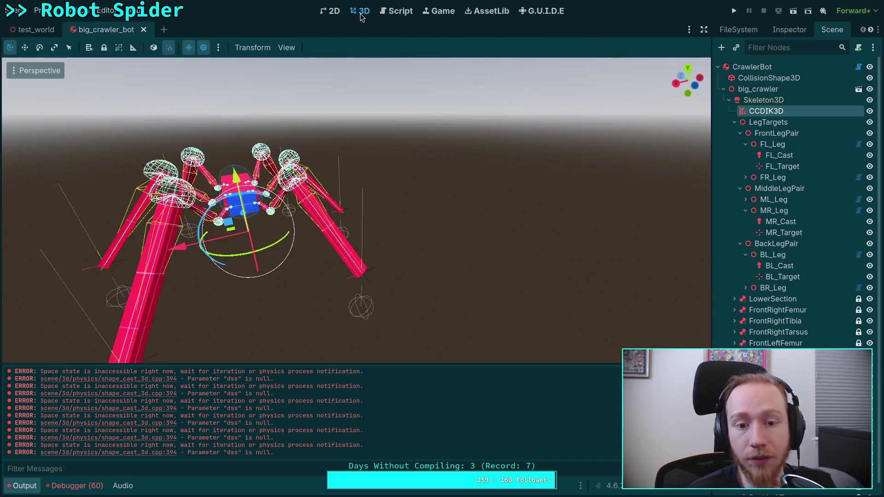
click(789, 31)
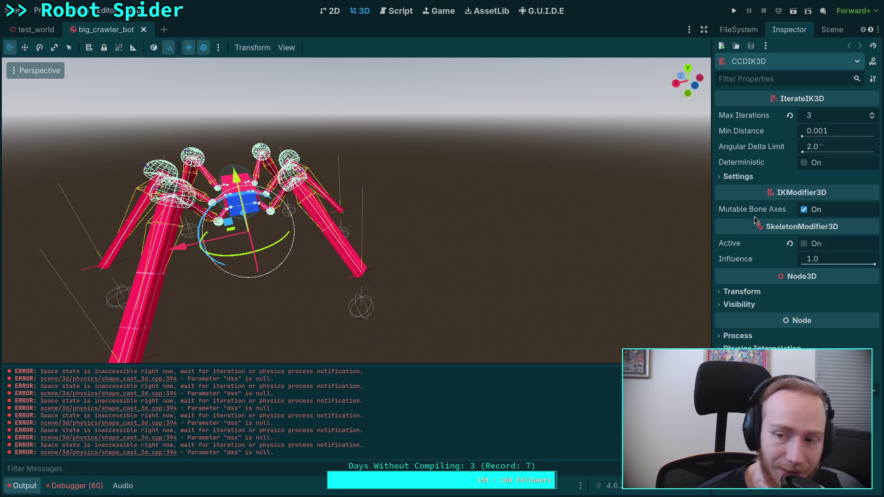
mouse_move(754, 217)
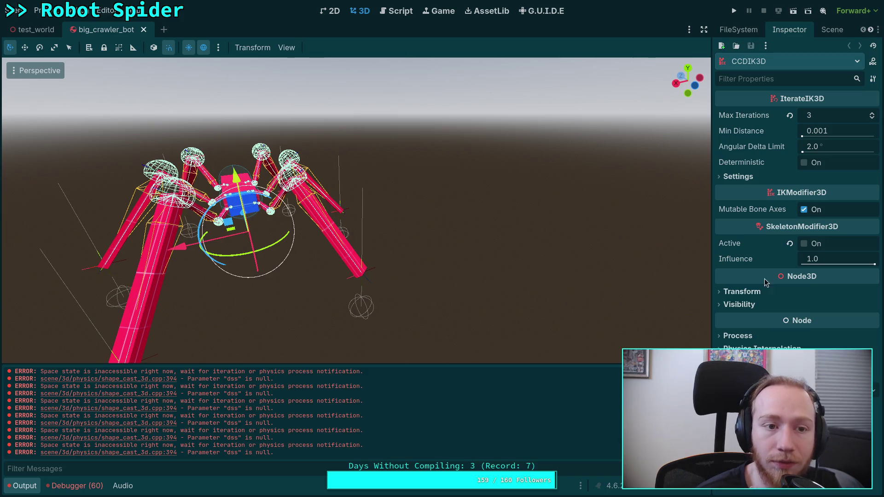
click(872, 113)
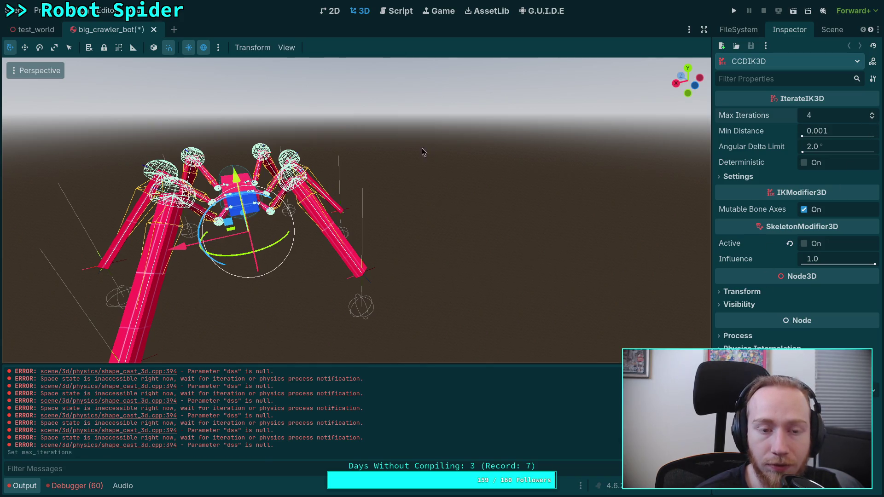
key(ctrl+s)
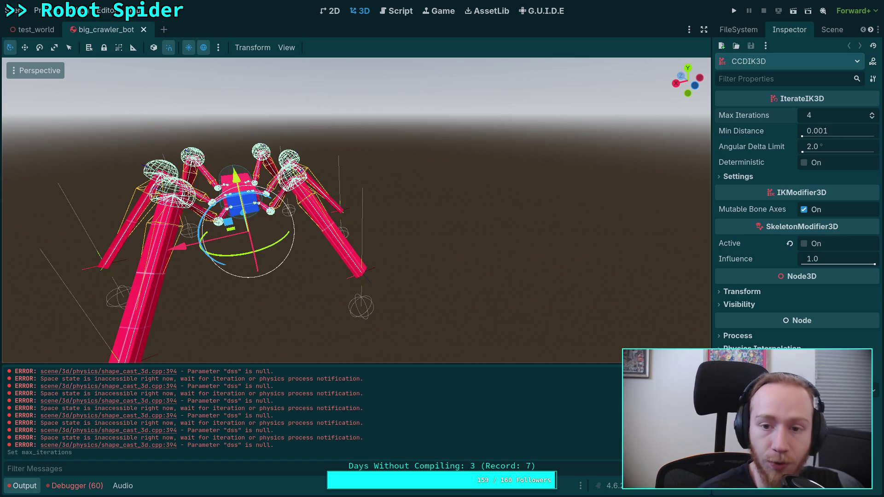
Step: Close big_crawler_bot, run the project with F5, and walk the spider forward with W
click(144, 31)
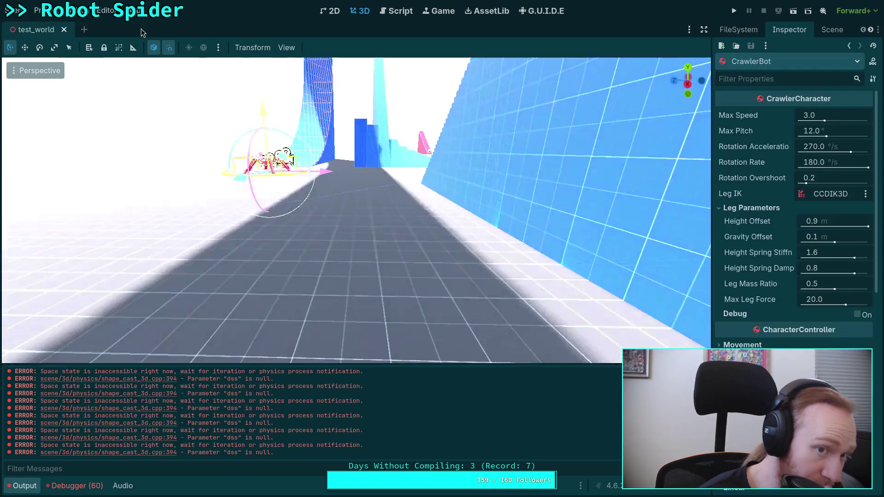
key(F5)
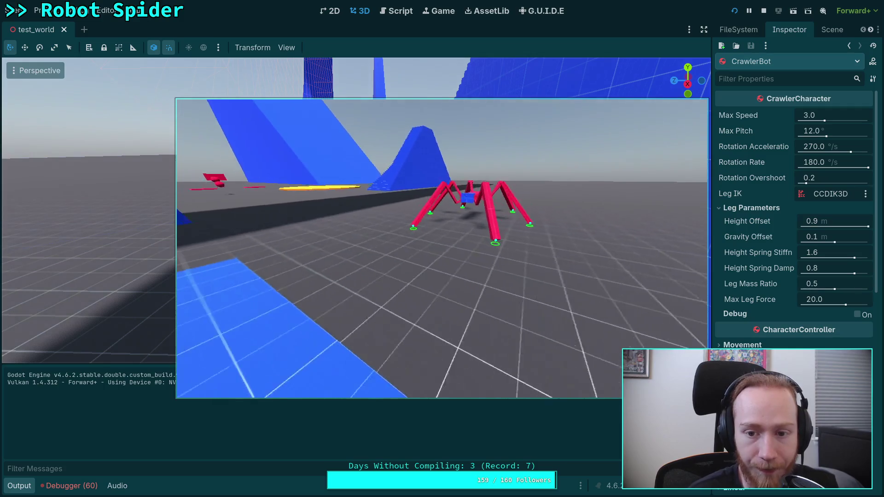
key(w)
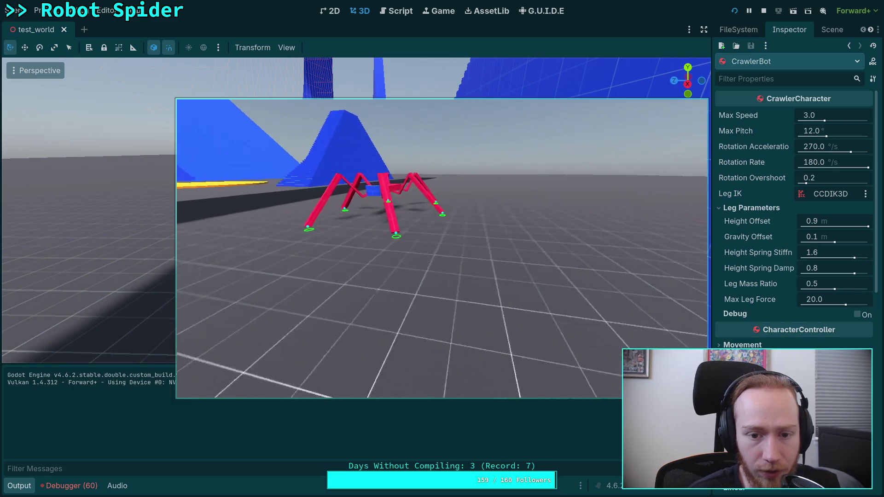
key(w)
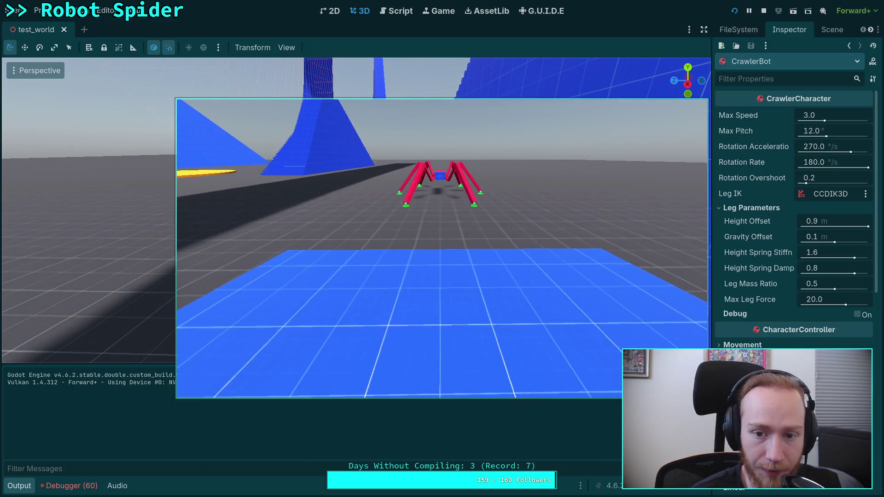
key(w)
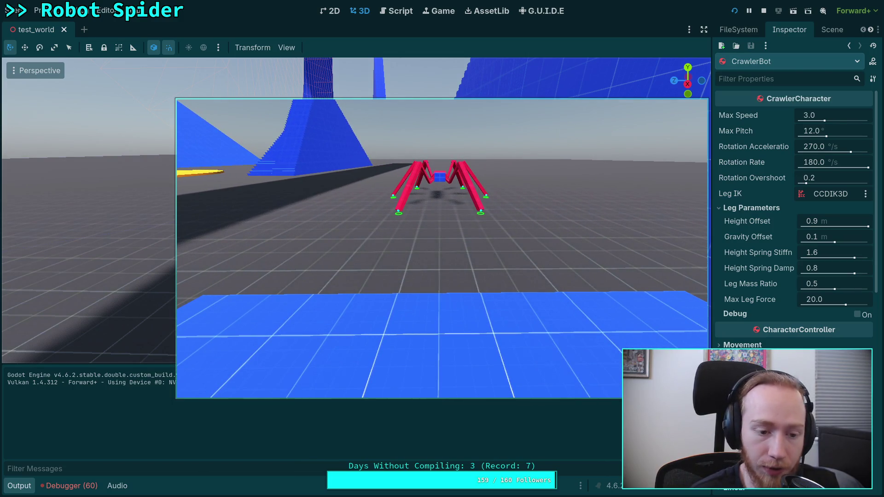
Step: Press the period key repeatedly, advancing the spider one physics tick at a time past its green step rings
key(period)
key(period)
key(period)
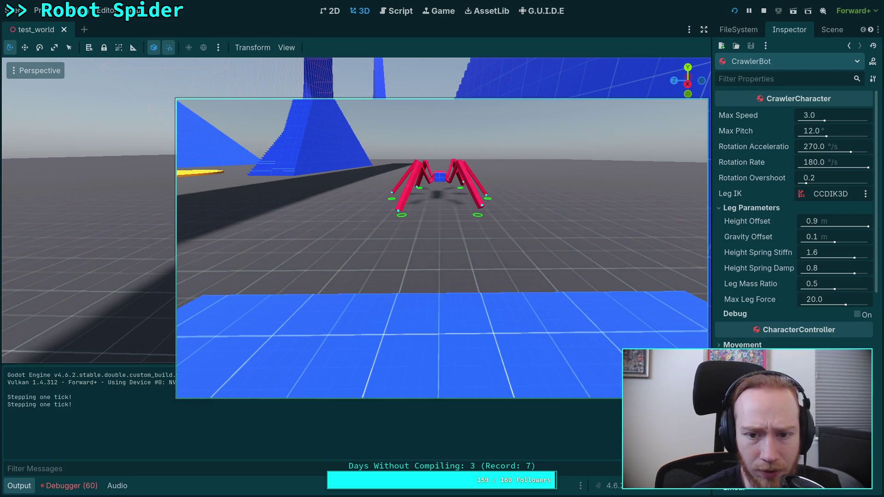
key(period)
key(period)
key(period)
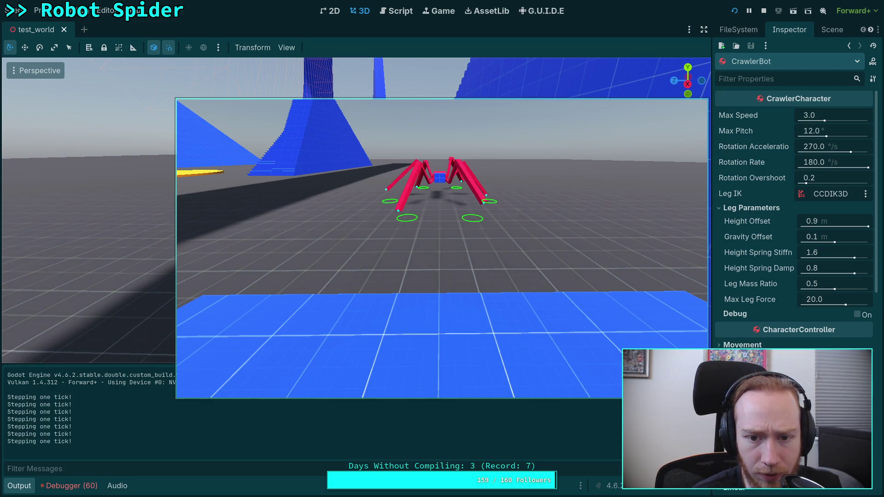
key(period)
key(period)
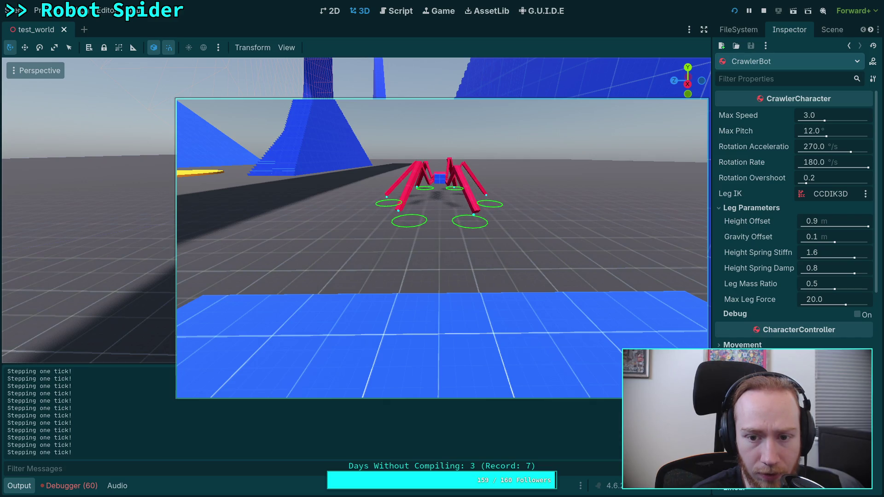
key(period)
key(period)
key(period)
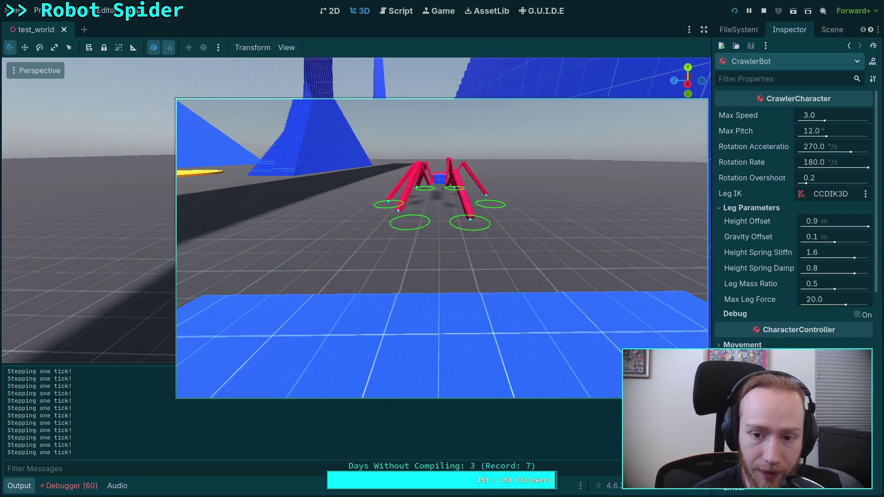
key(period)
key(period)
key(period)
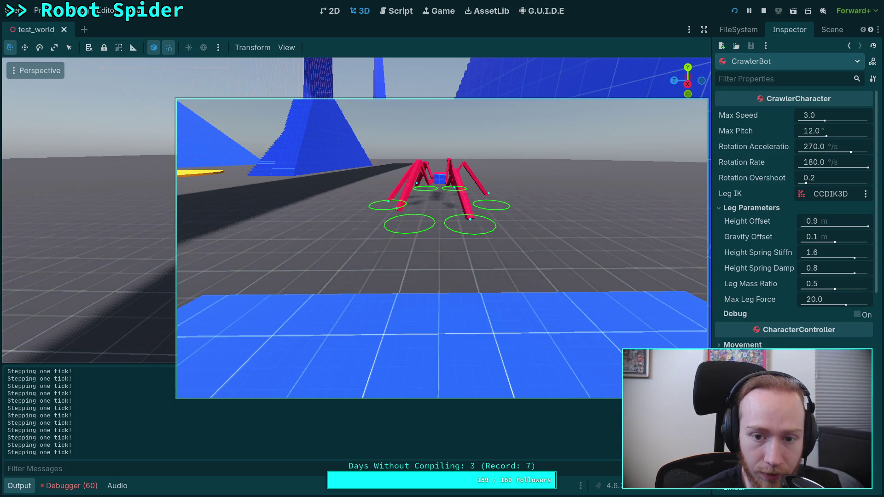
key(period)
key(period)
key(period)
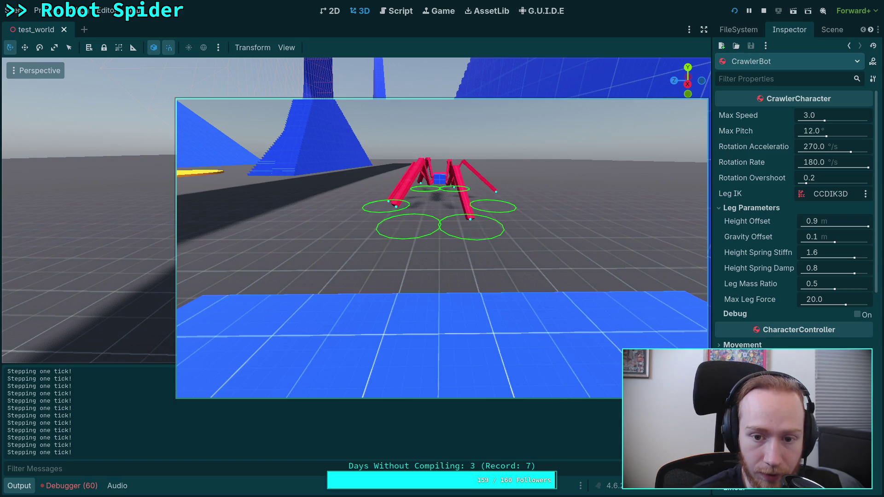
key(period)
key(period)
key(period)
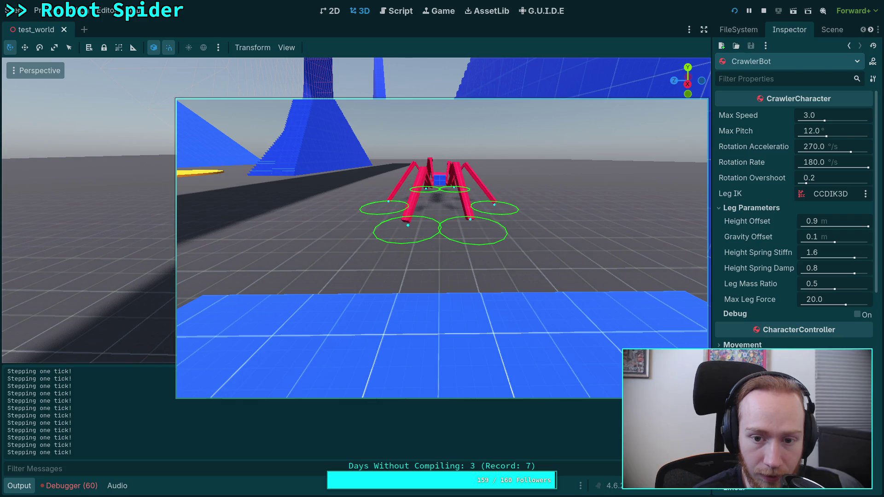
key(period)
key(period)
key(period)
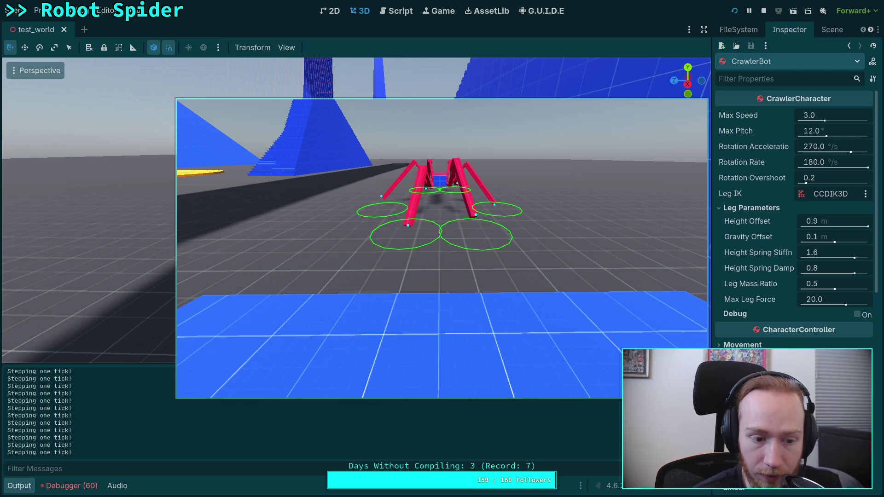
key(period)
key(period)
key(period)
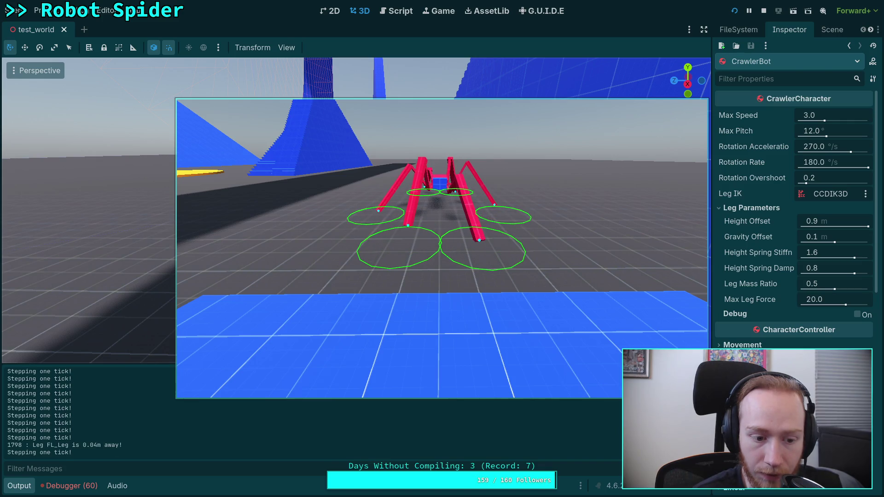
key(period)
key(period)
key(period)
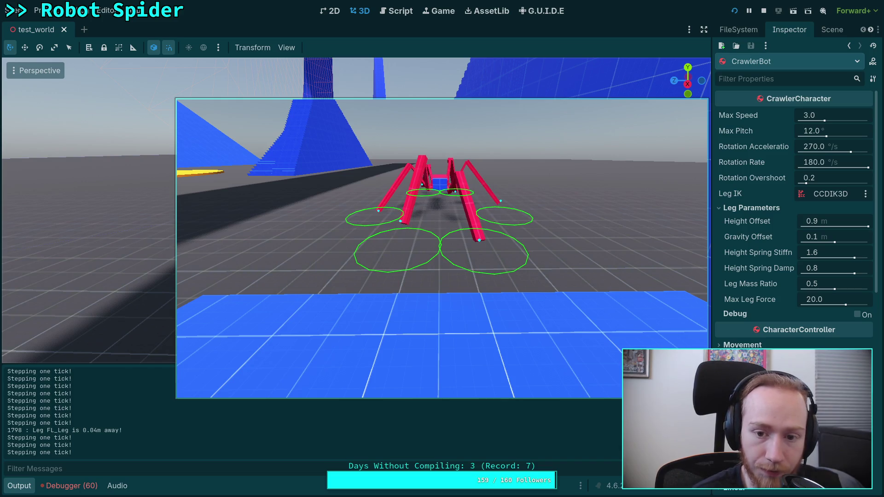
key(period)
key(period)
key(period)
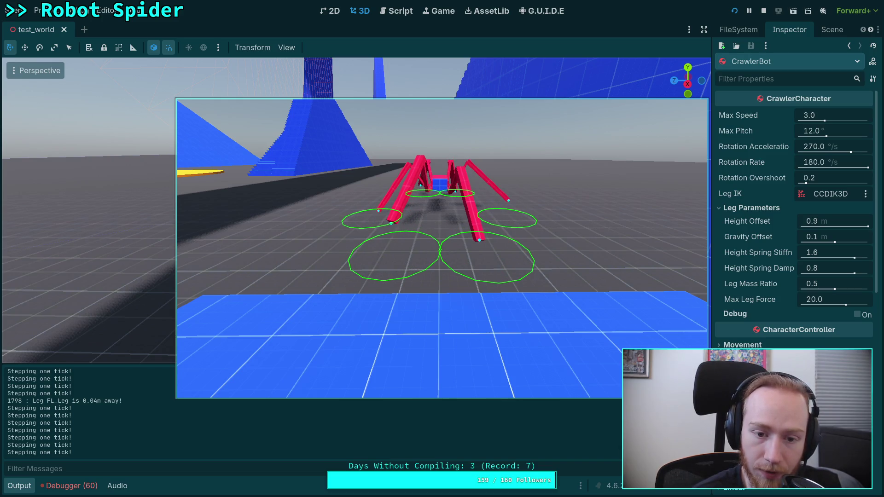
key(period)
key(period)
key(period)
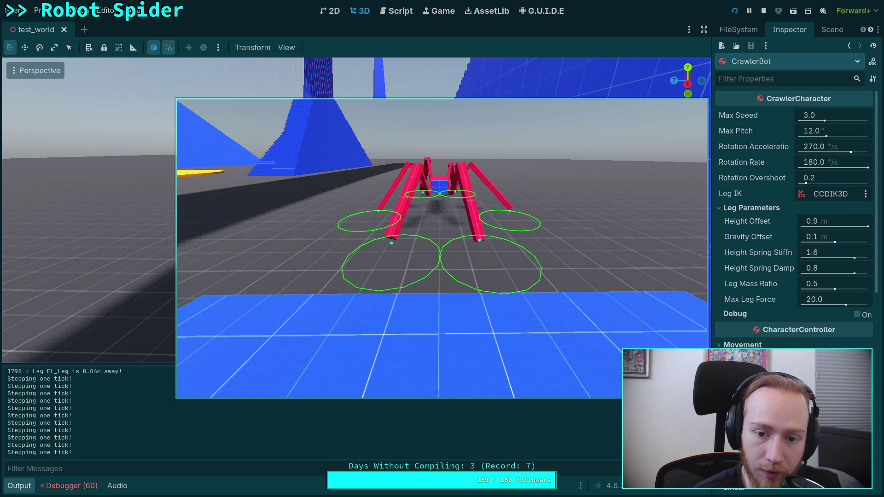
key(period)
key(period)
key(period)
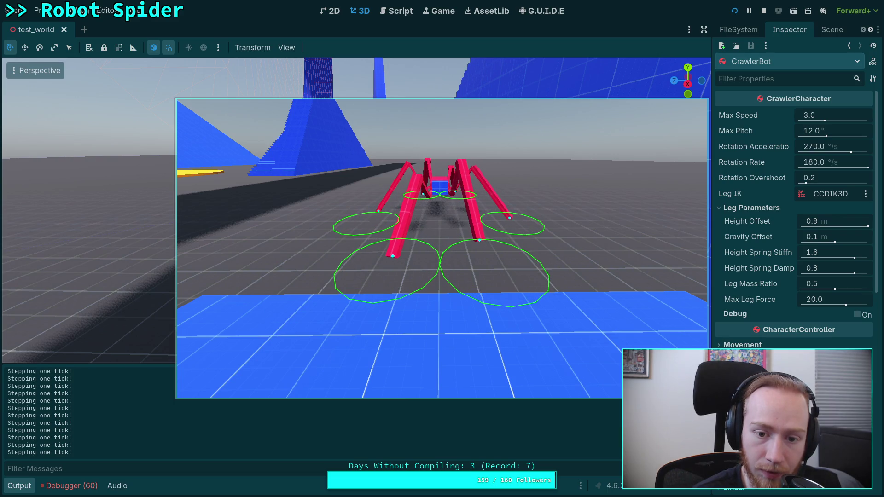
key(period)
key(period)
key(period)
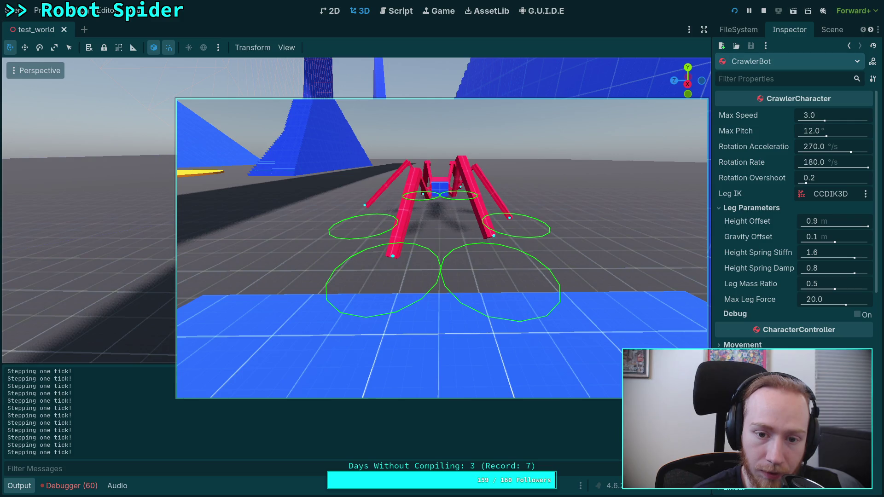
key(period)
key(period)
key(period)
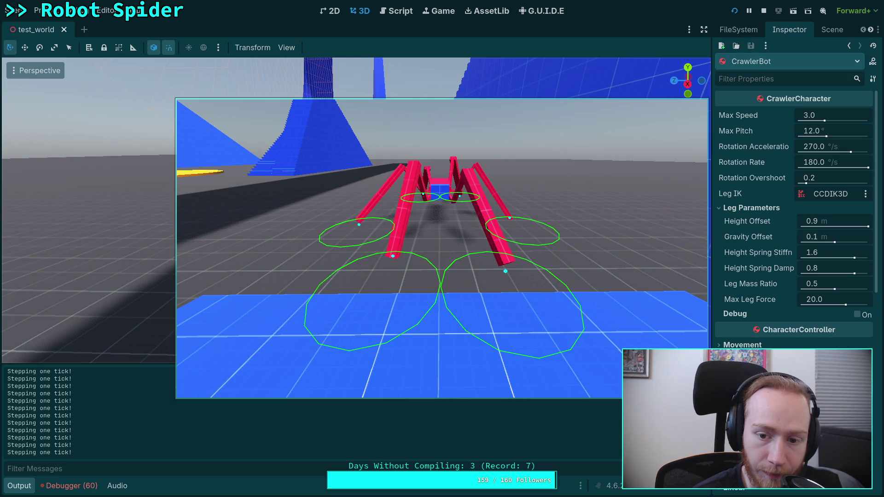
key(period)
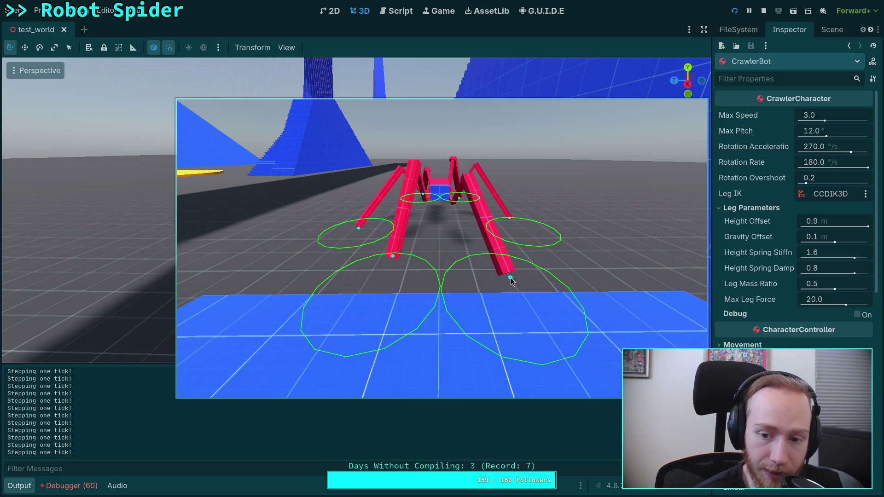
Step: Advance the paused test world six single ticks, then walk the spider forward and turn it left
click(512, 282)
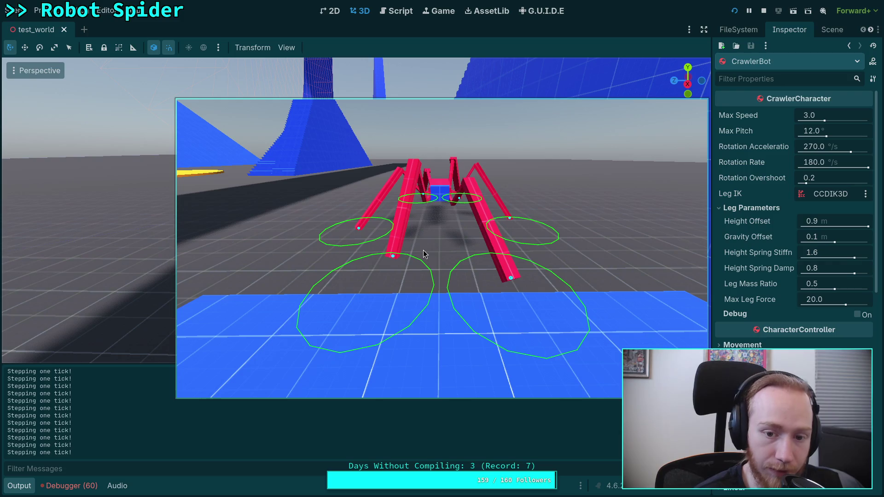
click(443, 264)
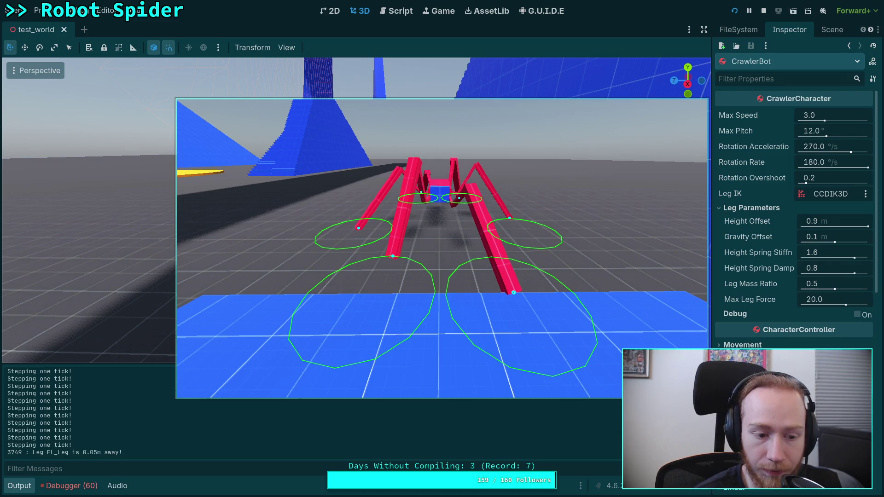
click(442, 250)
click(442, 250)
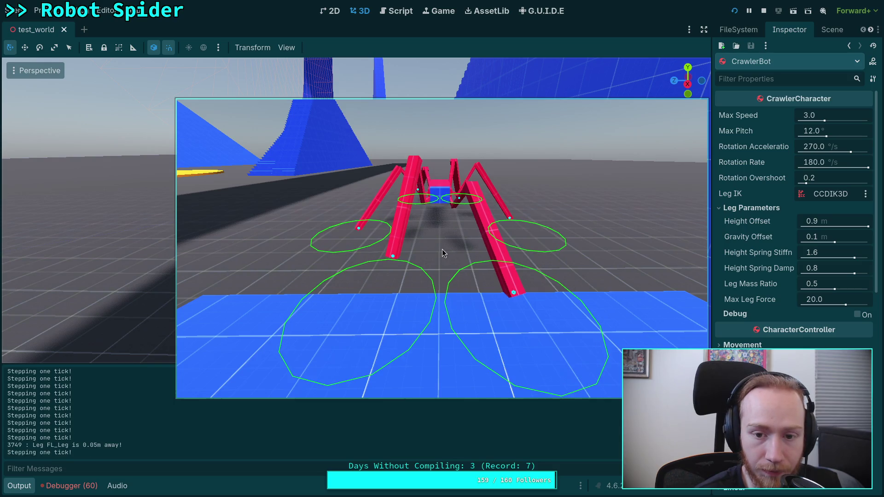
click(442, 250)
click(442, 249)
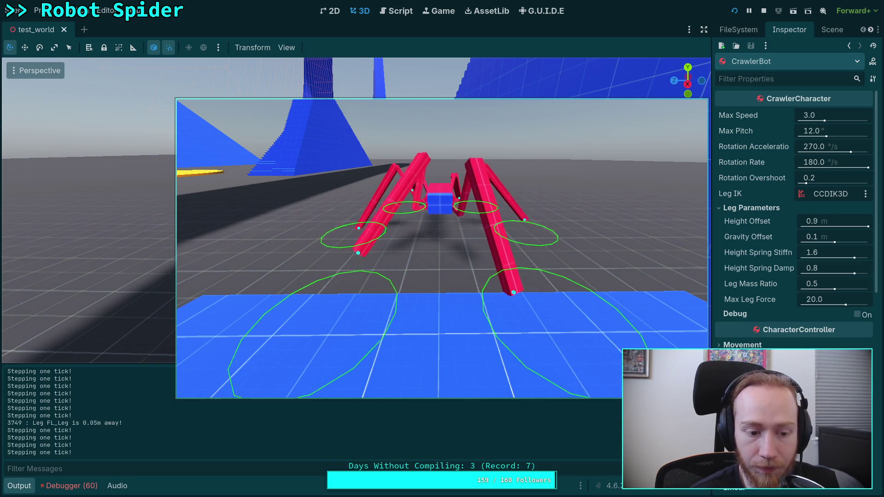
key(w)
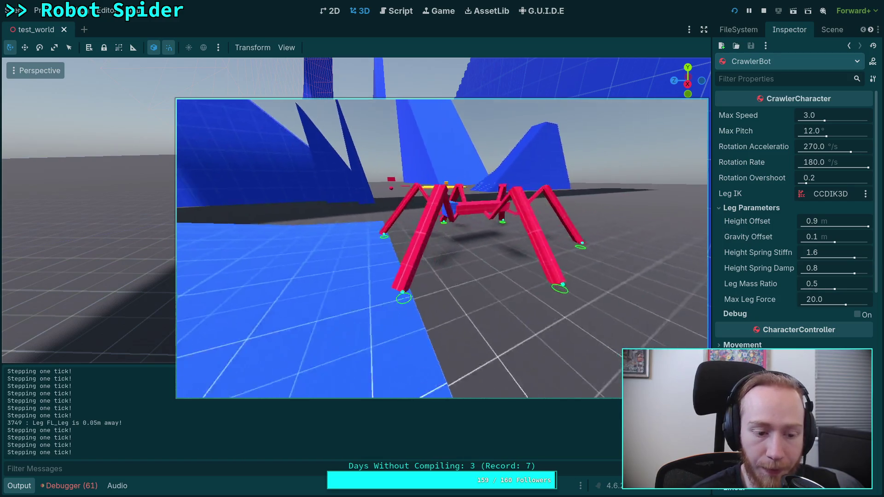
key(a)
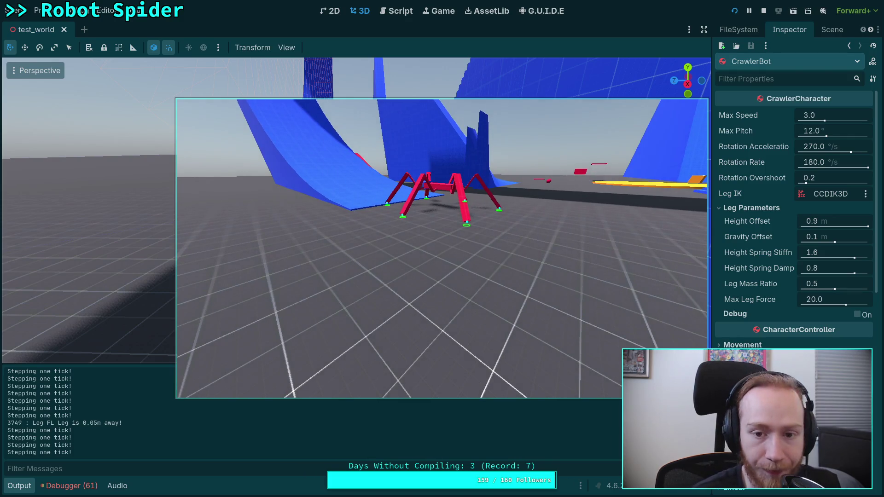
Step: Step the simulation one tick with the period key, holding the spider near the blue ramps
key(period)
key(period)
key(period)
key(period)
key(period)
key(period)
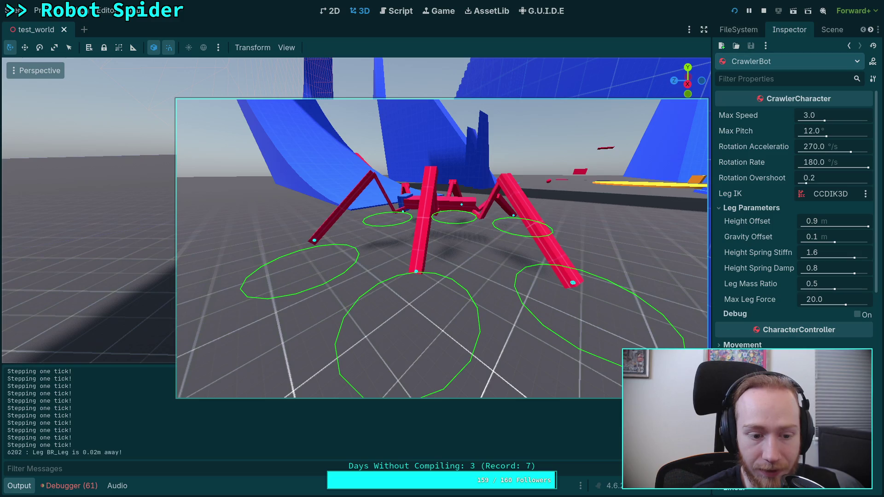
Step: Advance the paused spider tick by tick using the step-frame button and the period key
click(511, 217)
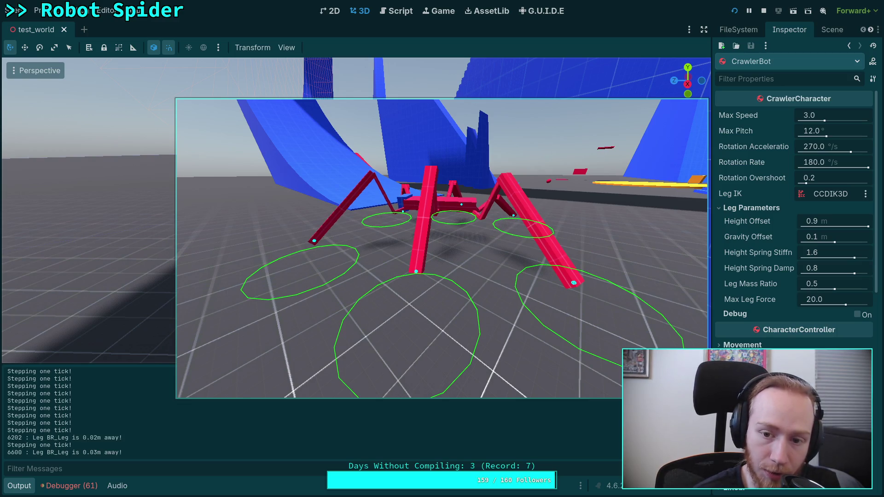
click(445, 251)
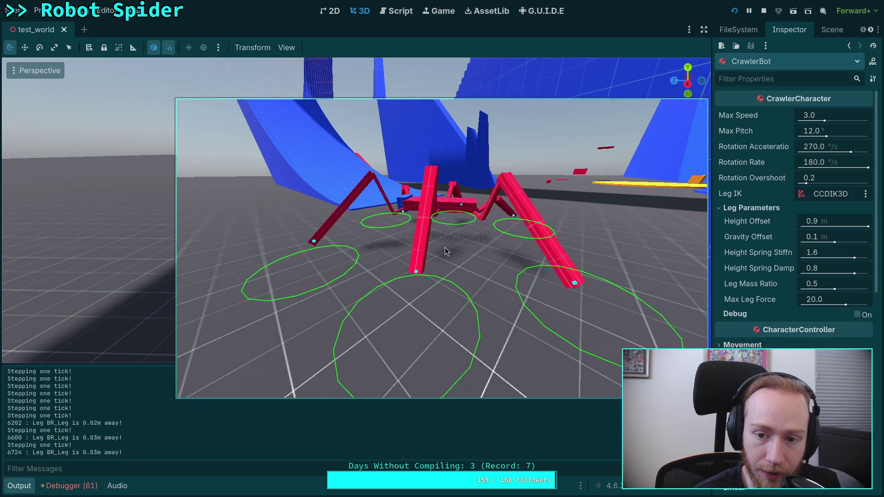
click(511, 211)
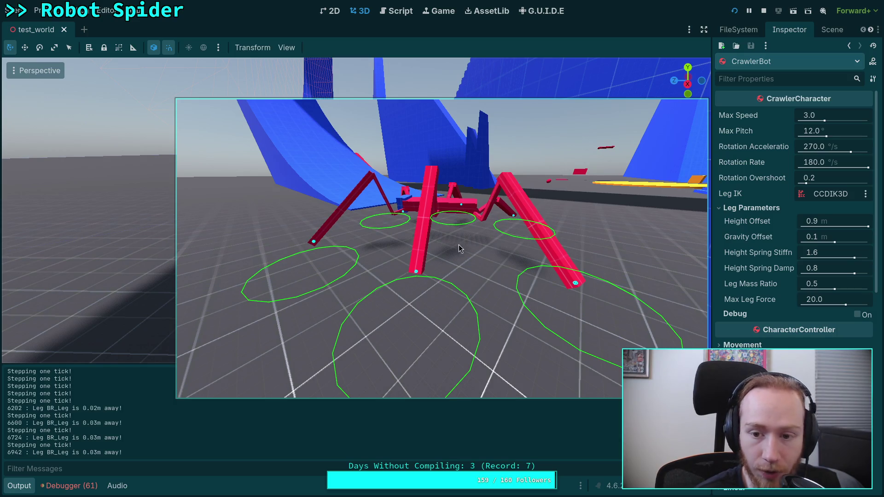
click(444, 251)
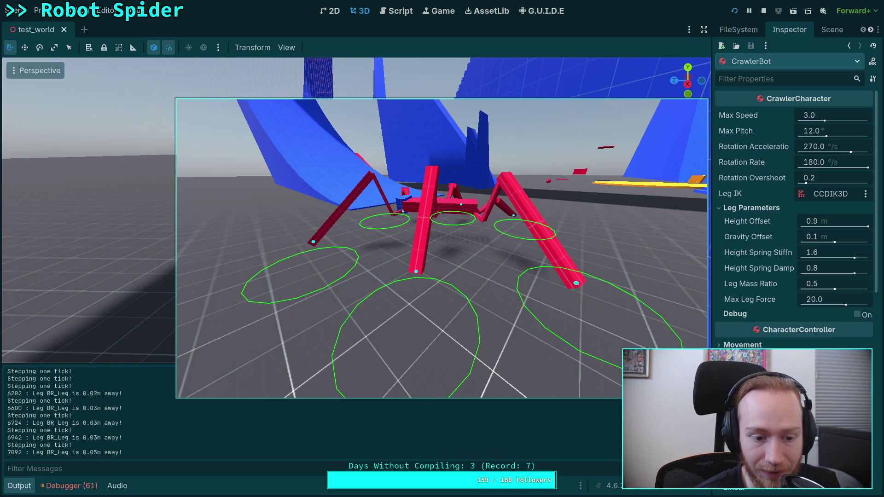
click(519, 232)
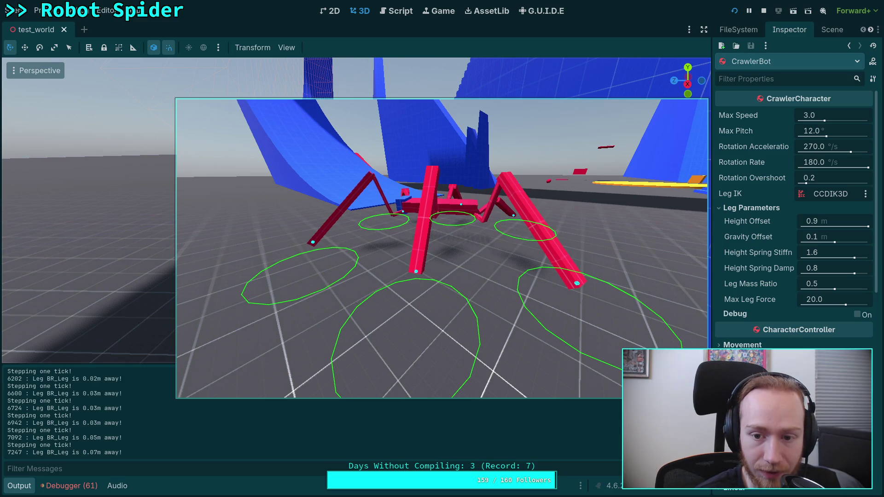
key(period)
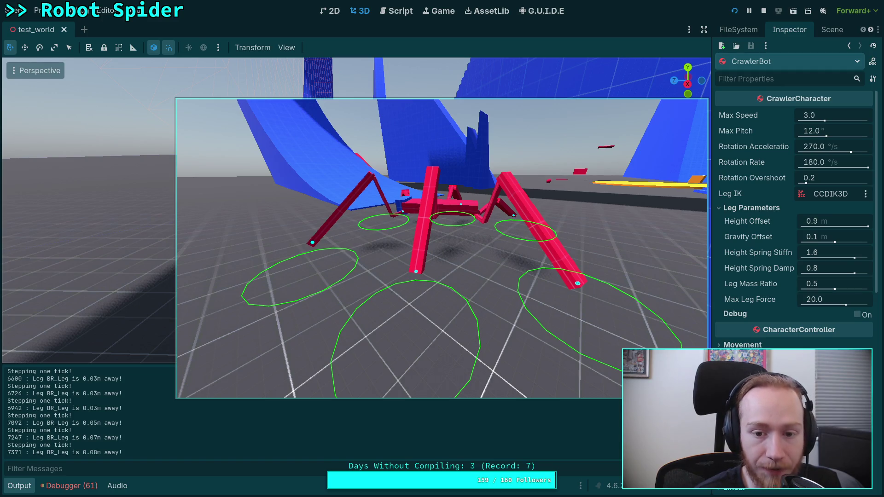
click(441, 249)
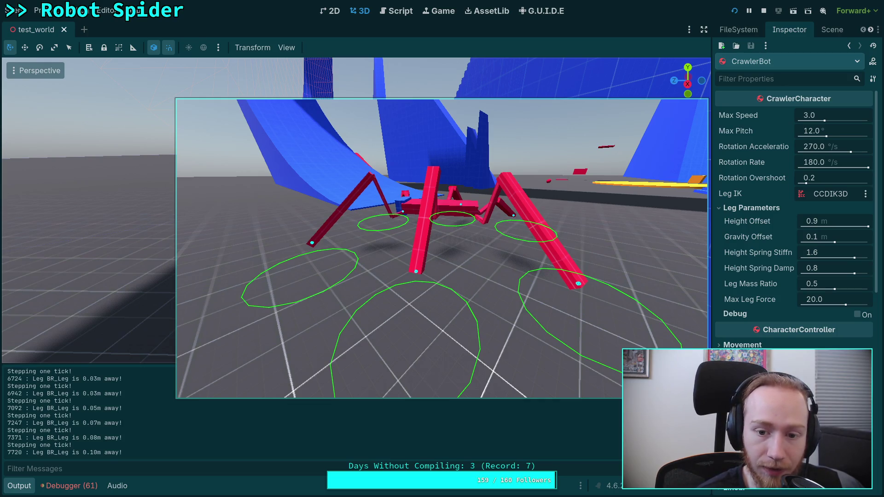
key(period)
key(period)
key(period)
key(period)
key(period)
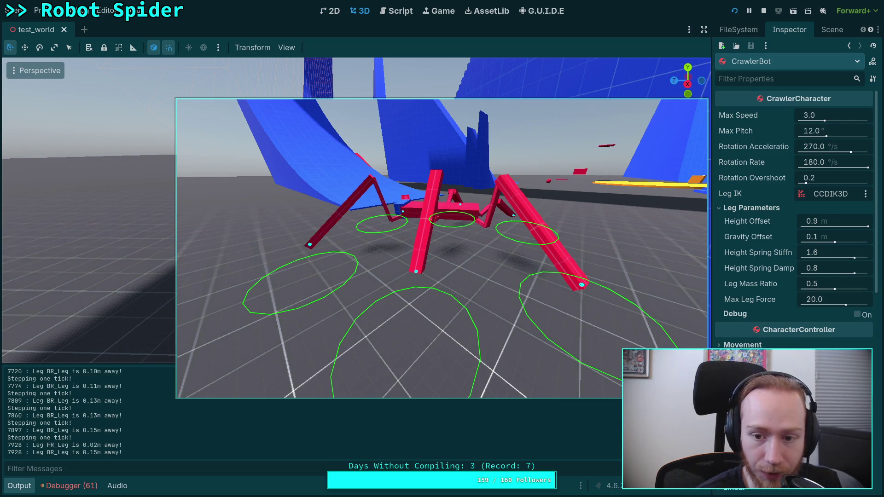
key(period)
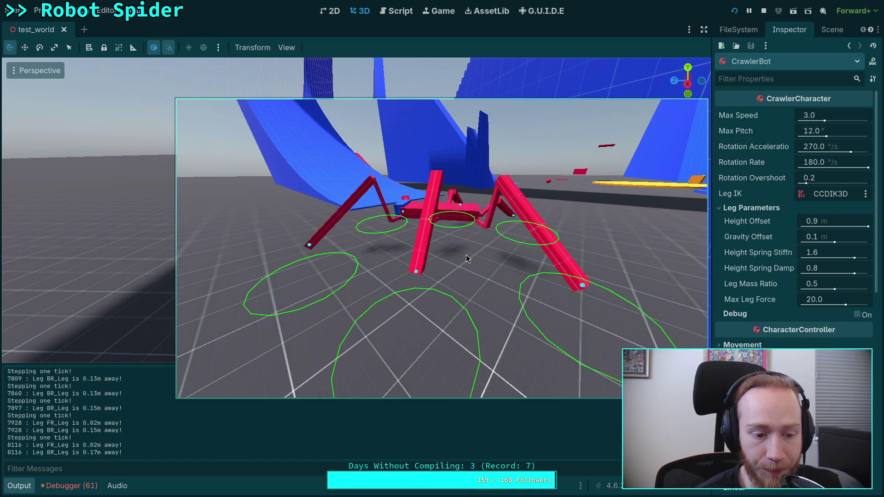
Step: Keep stepping single ticks until the log shows ML_Leg 0.15m and BR_Leg 0.16m away
key(space)
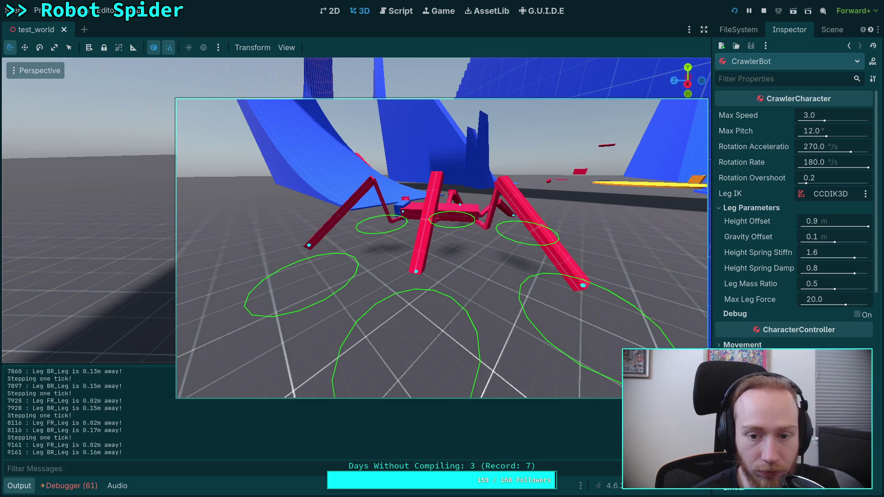
key(space)
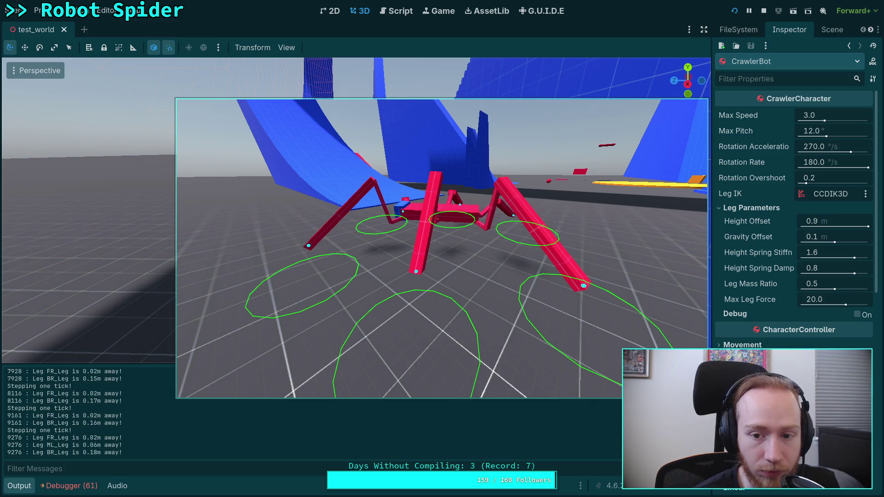
key(space)
key(space)
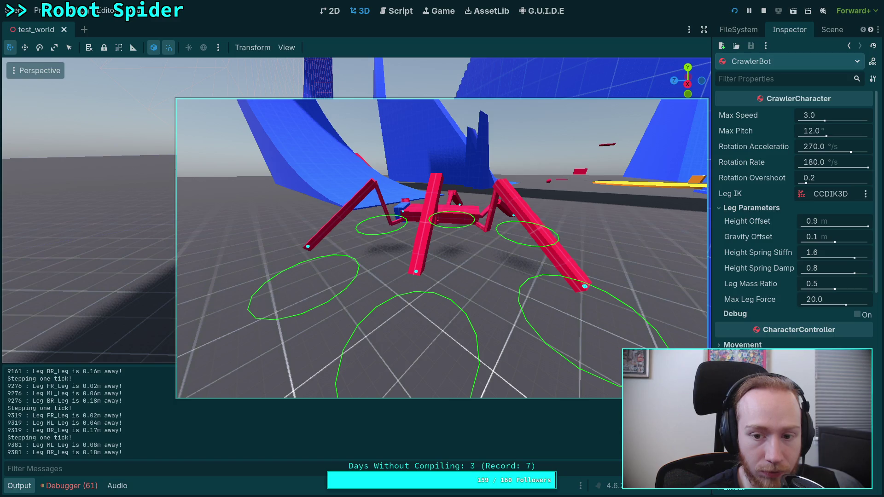
key(space)
key(space)
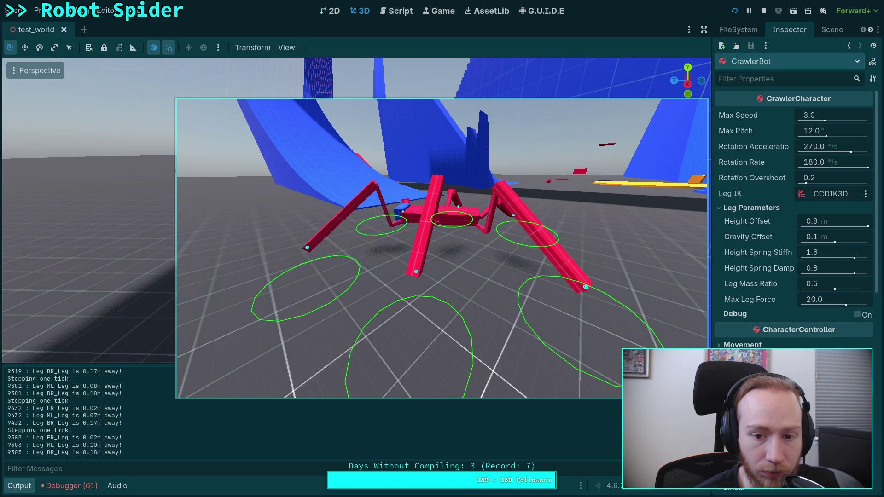
key(space)
key(space)
key(space)
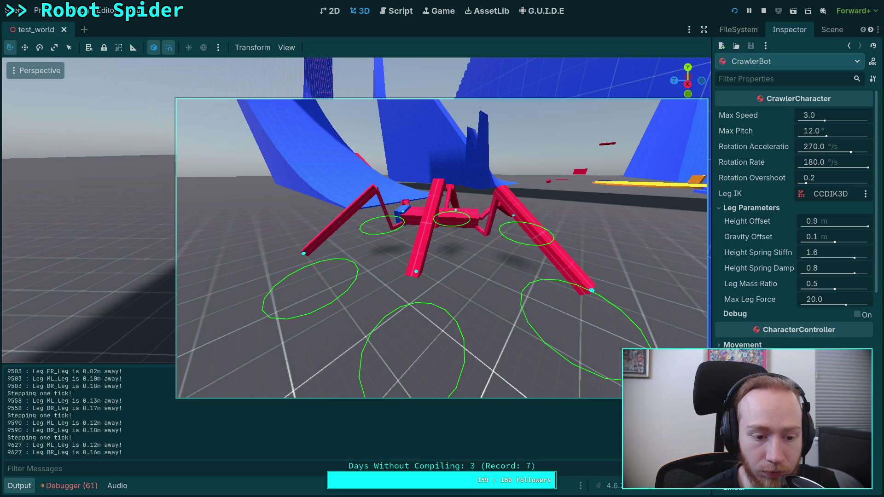
key(space)
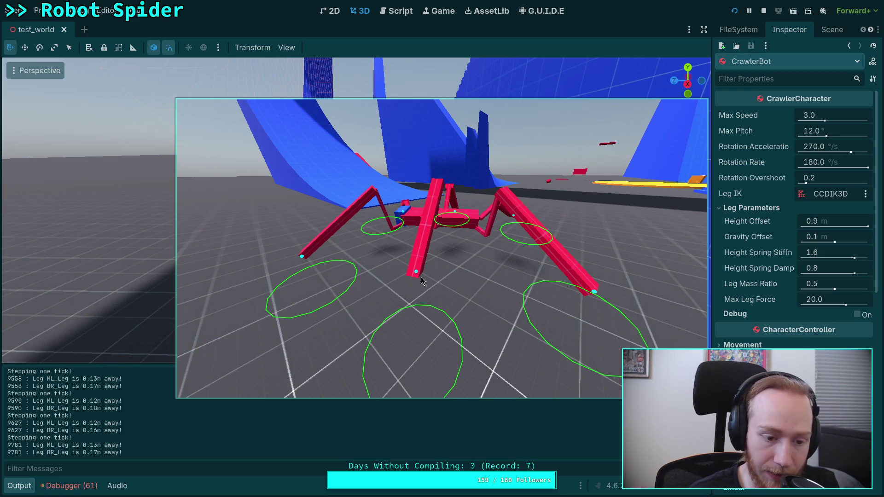
key(space)
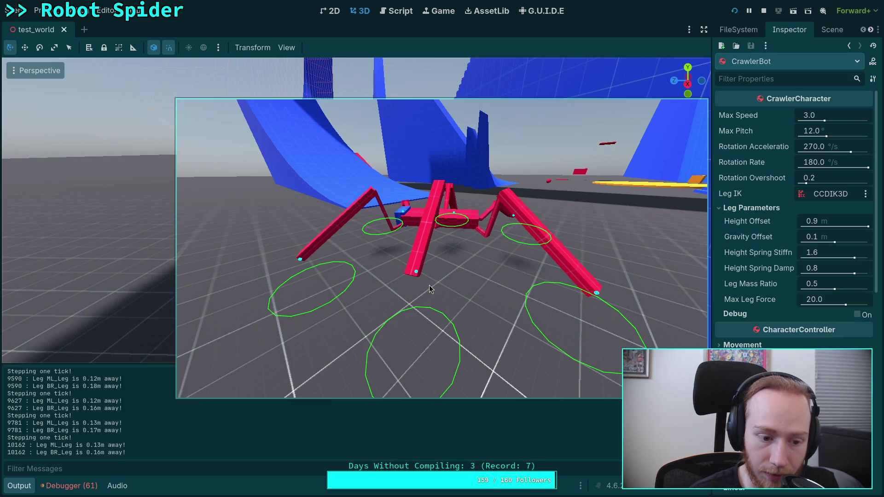
key(space)
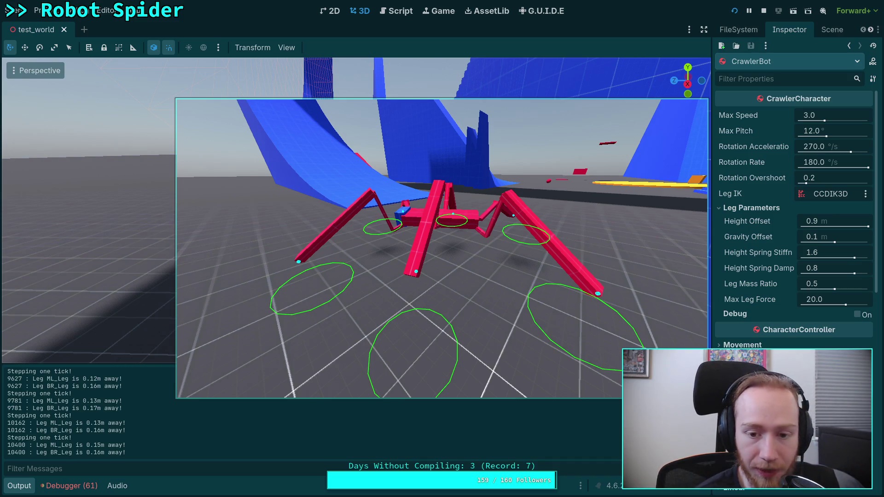
key(period)
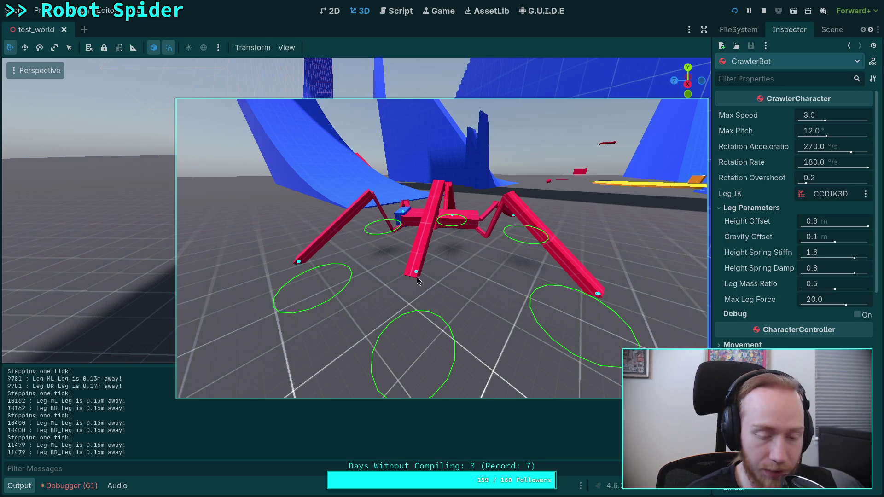
Step: Step the paused spider nine more ticks until its legs plant and no leg distances log
key(space)
key(space)
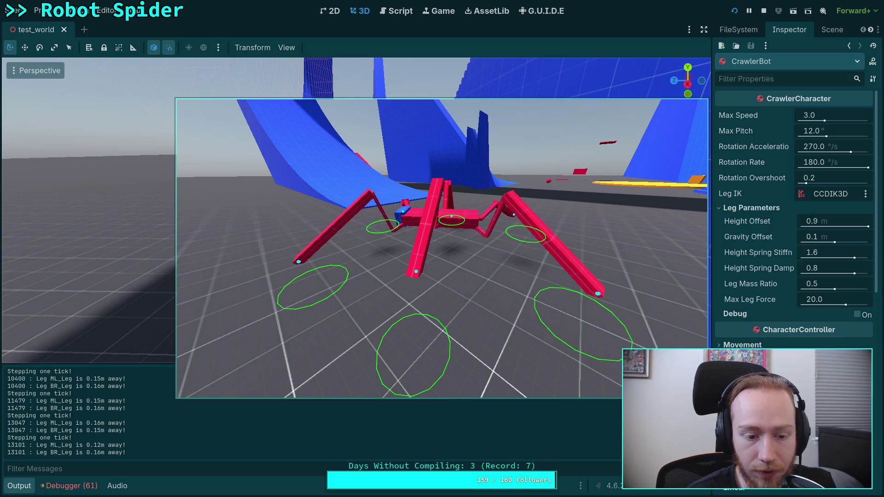
key(space)
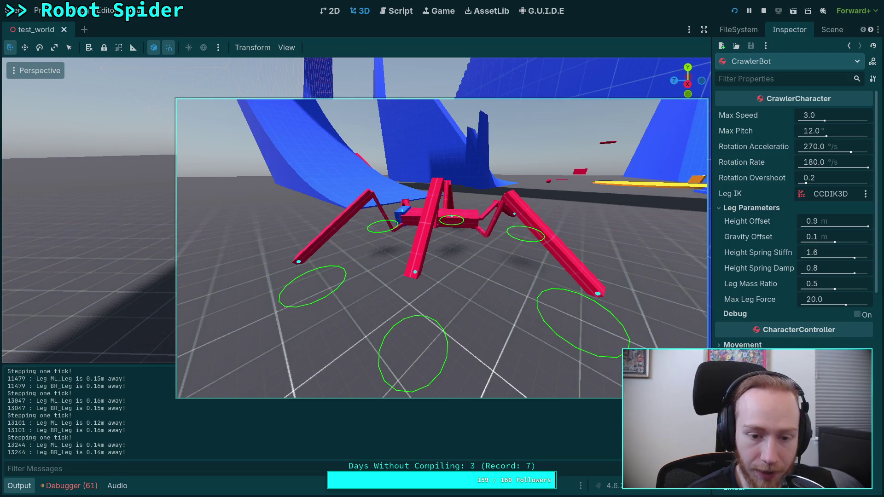
key(space)
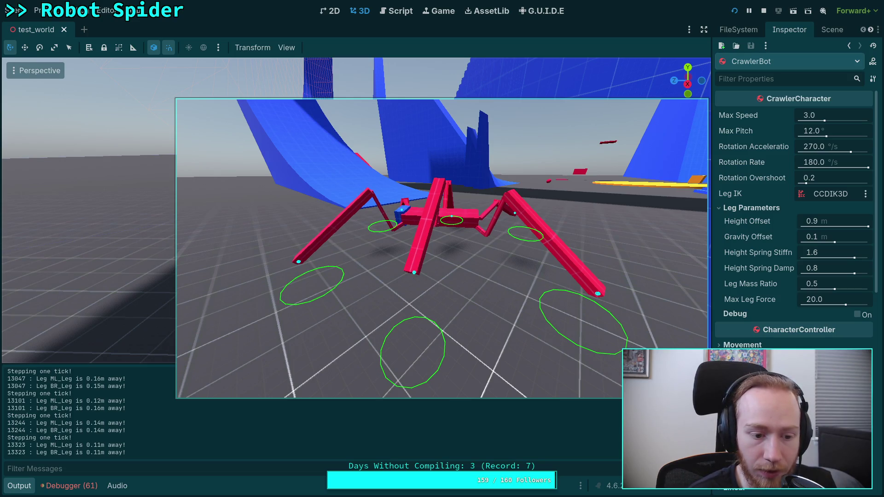
key(space)
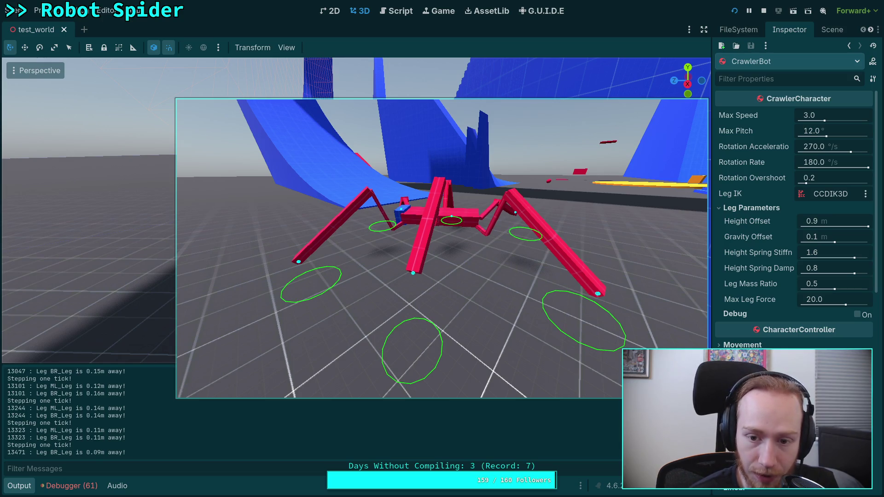
key(space)
key(space)
key(space)
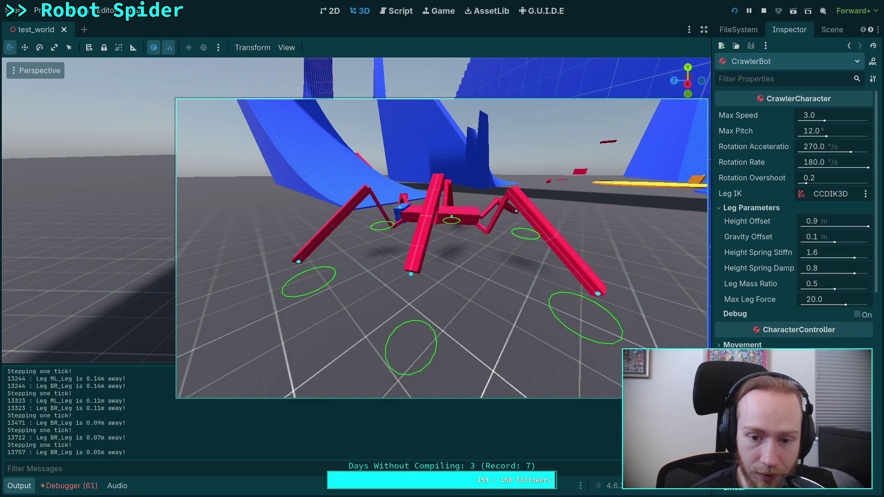
key(space)
key(space)
key(space)
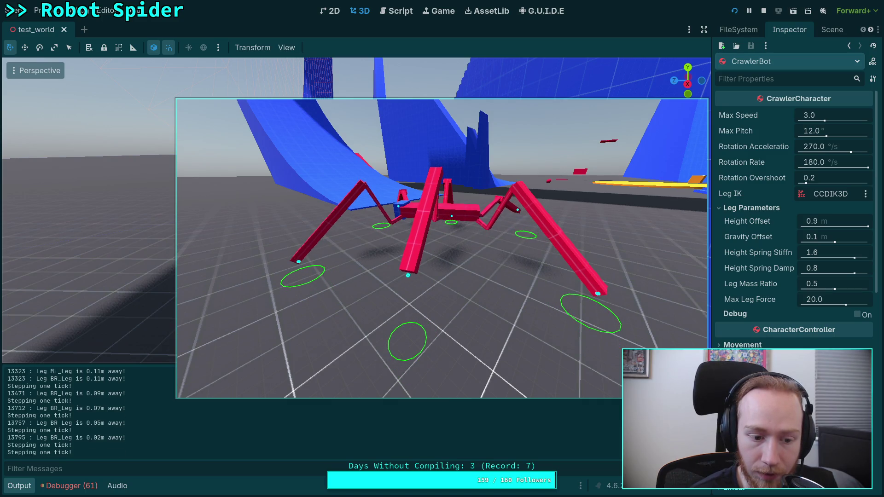
key(space)
key(space)
key(space)
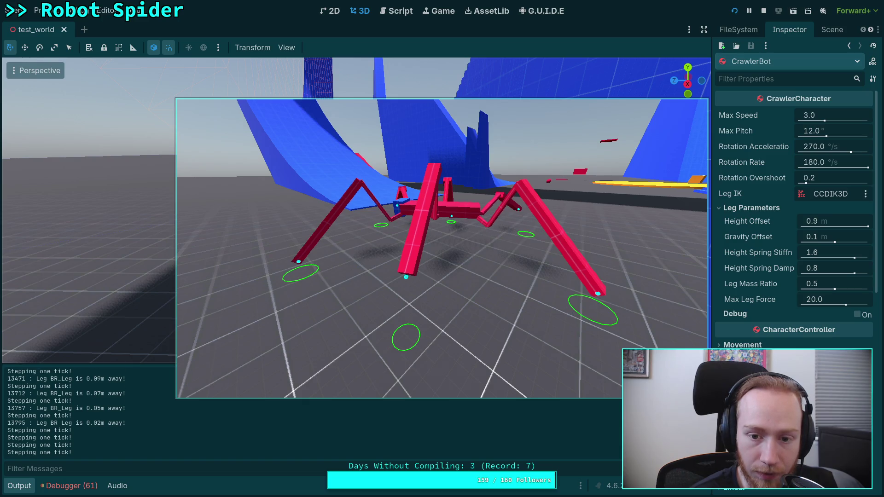
key(space)
key(space)
key(space)
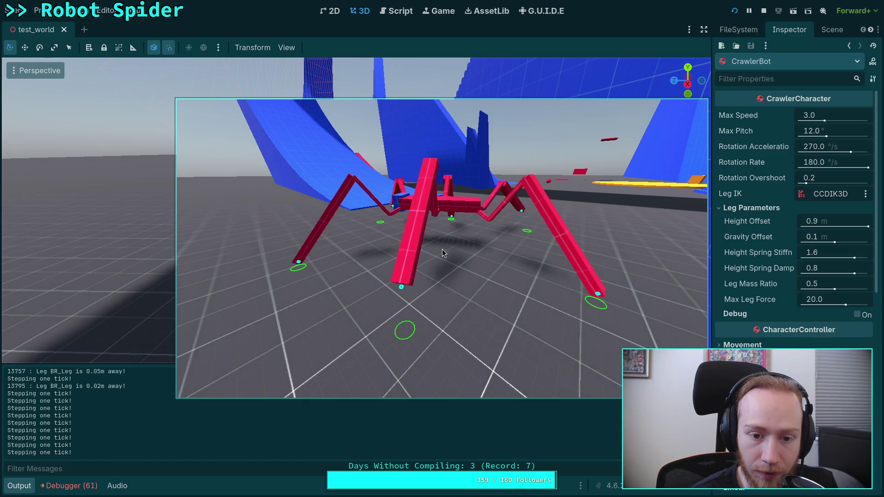
key(space)
key(space)
key(space)
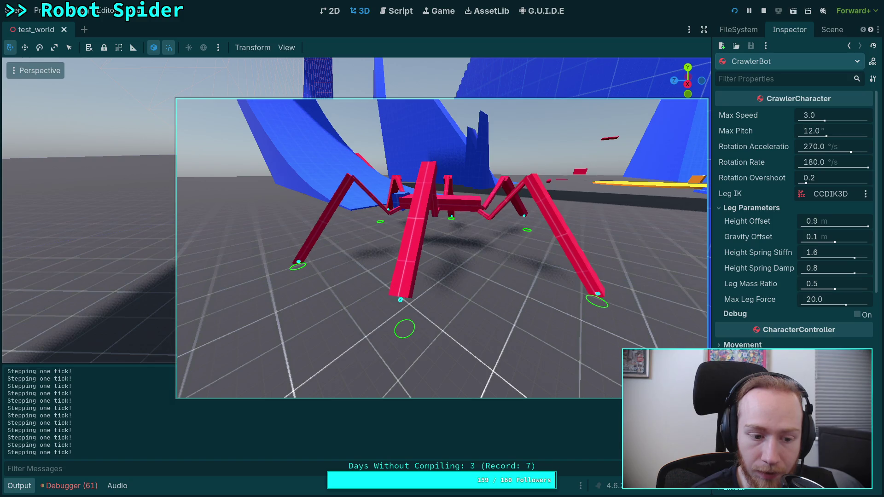
Step: Advance one more tick, with FR_Leg narrowing to 0.03m from its target
key(space)
key(space)
key(space)
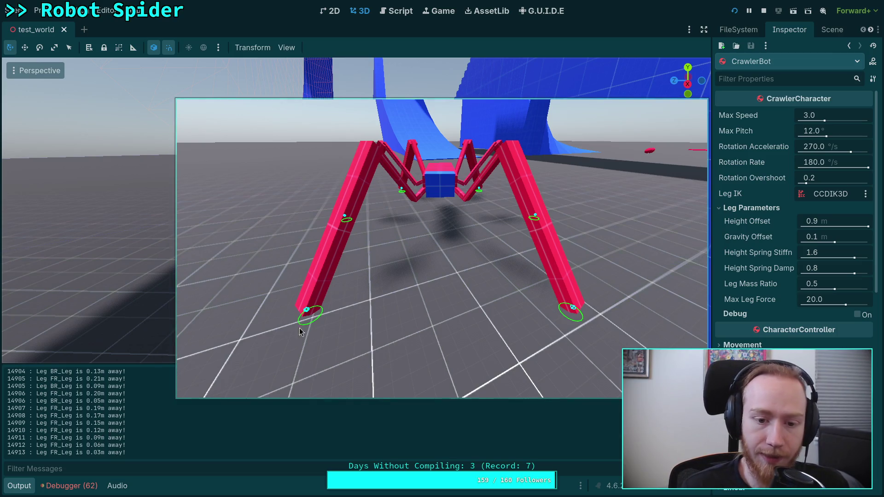
scroll(101, 426, up, 1)
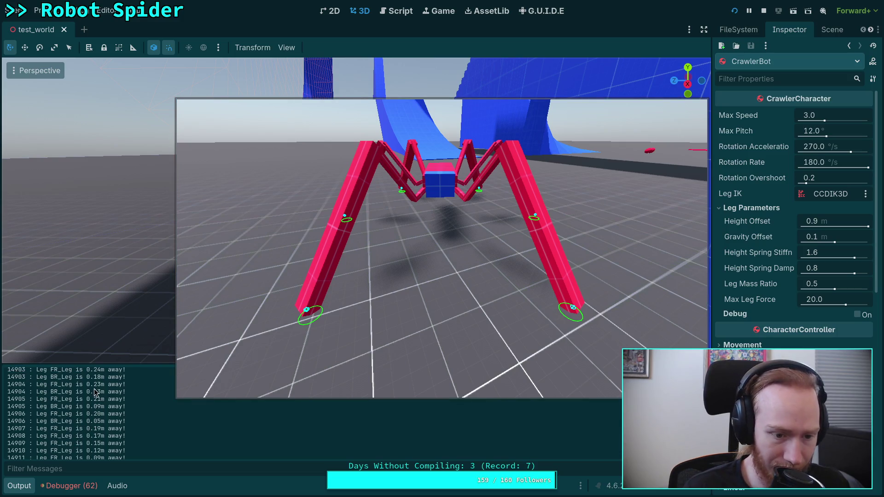
scroll(94, 389, up, 1)
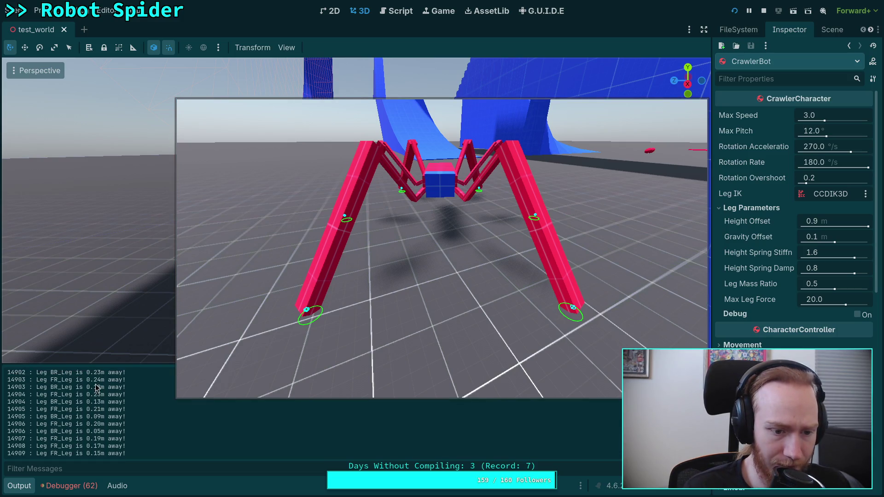
mouse_move(117, 410)
mouse_down()
mouse_move(28, 388)
mouse_move(26, 374)
mouse_up()
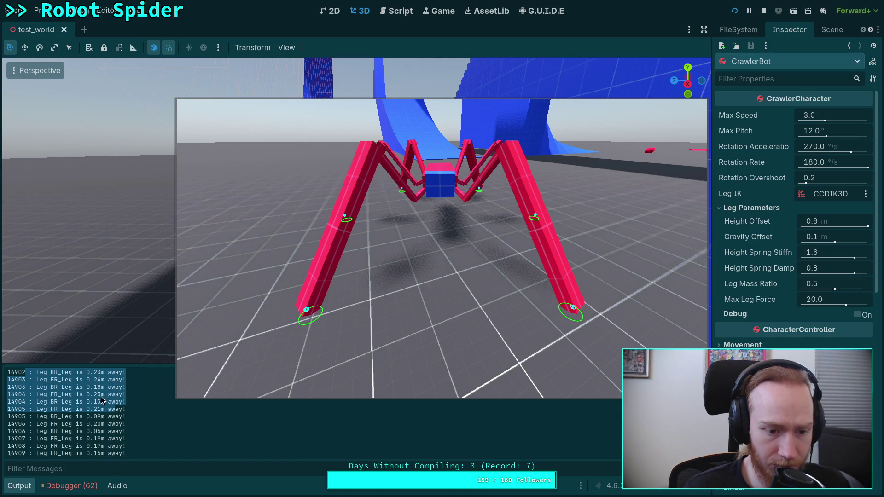
scroll(101, 400, up, 4)
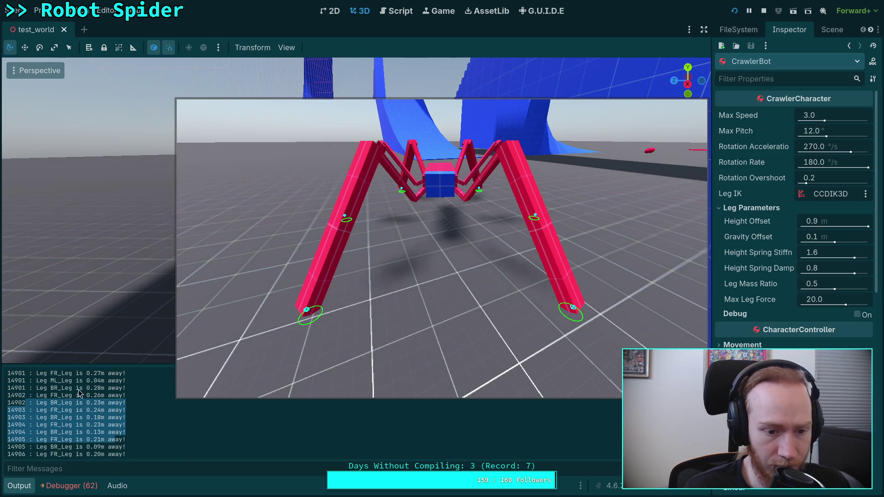
scroll(60, 393, up, 2)
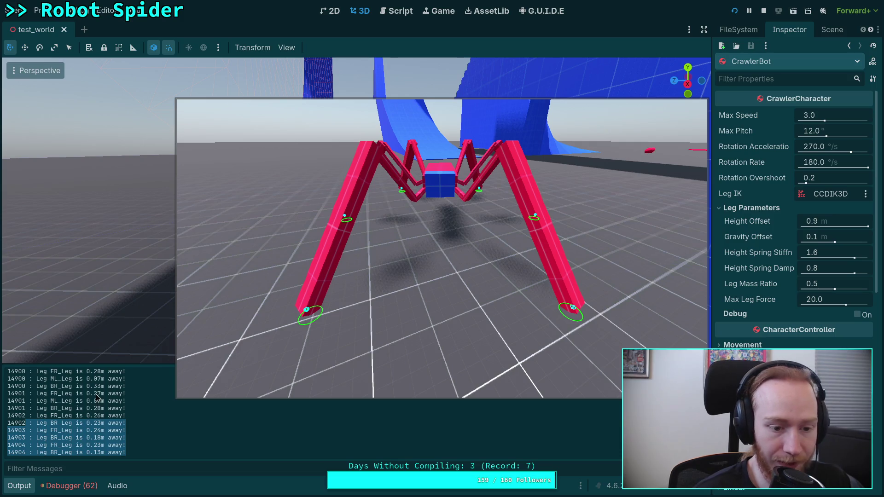
mouse_move(132, 409)
mouse_down()
mouse_move(69, 394)
mouse_move(36, 372)
mouse_up()
scroll(97, 405, up, 2)
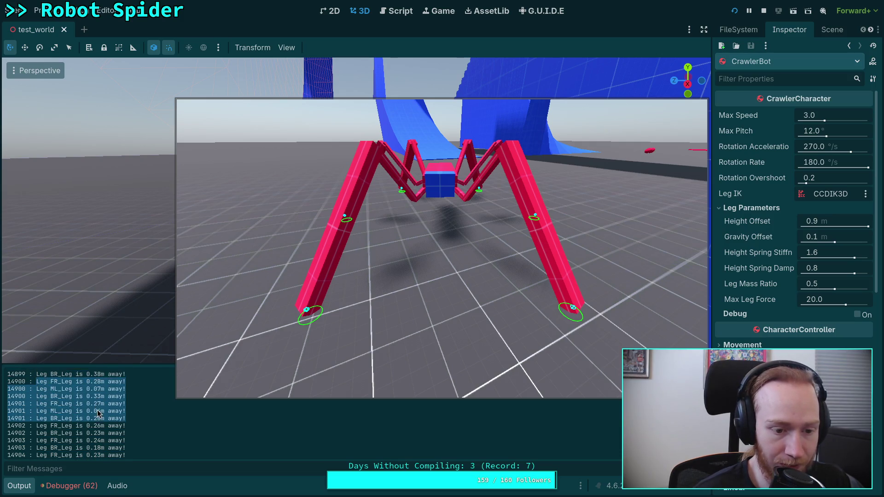
scroll(101, 423, up, 1)
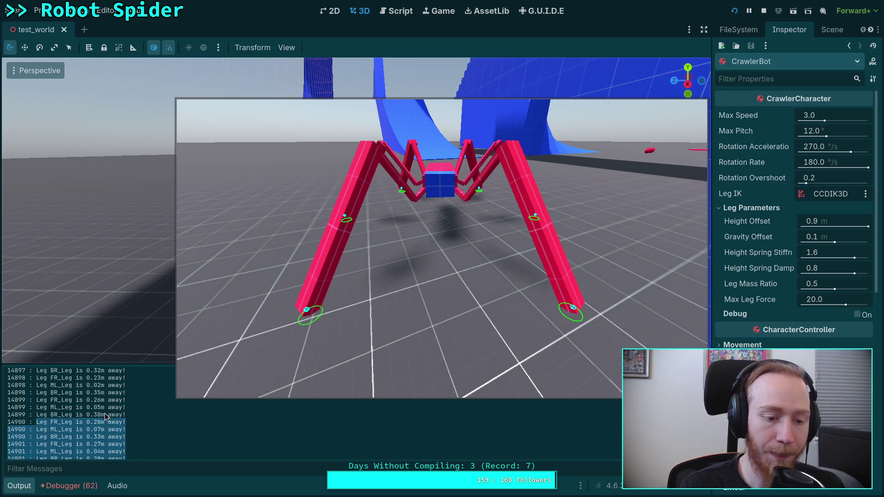
click(122, 386)
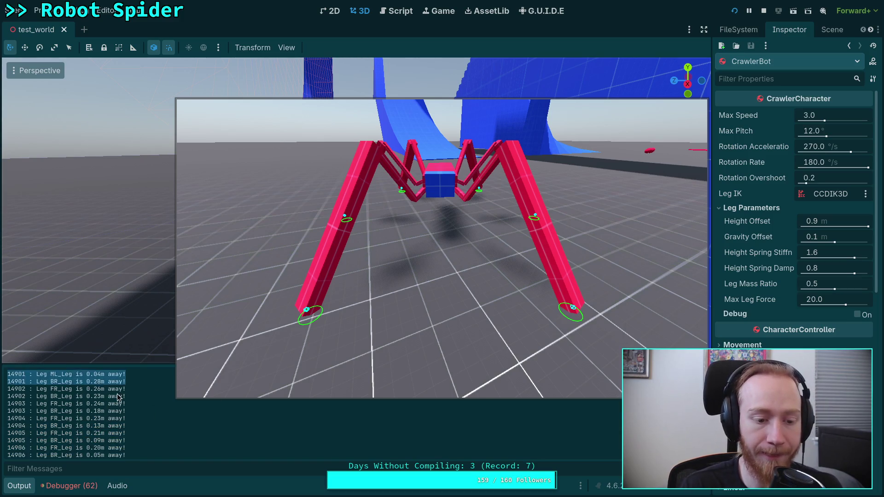
click(413, 241)
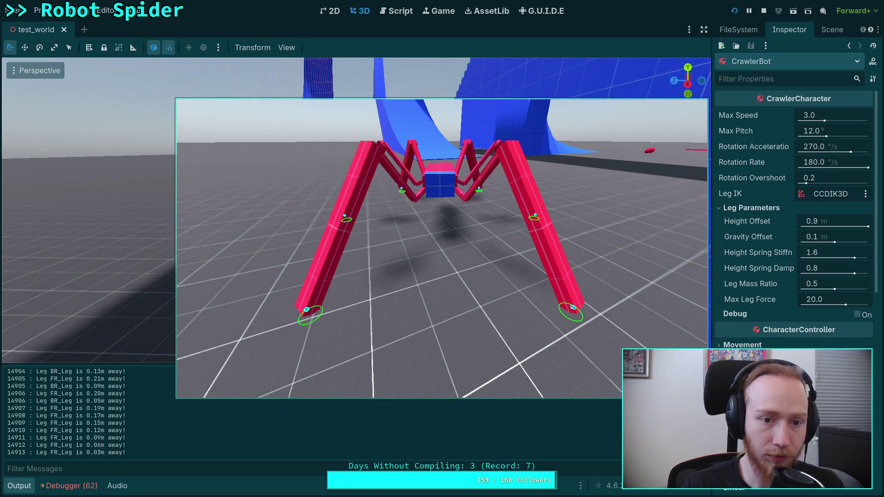
Step: Walk the spider forward, then advance the paused simulation tick by tick to watch its legs step
key(w)
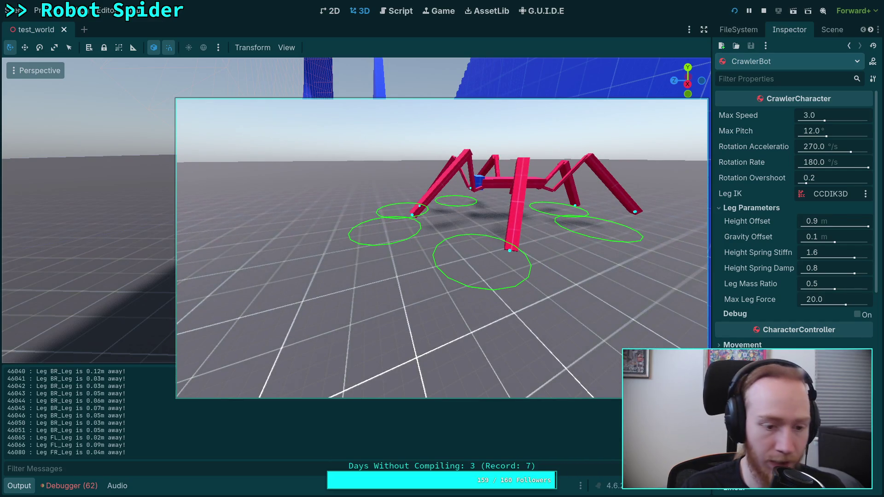
key(period)
key(period)
key(period)
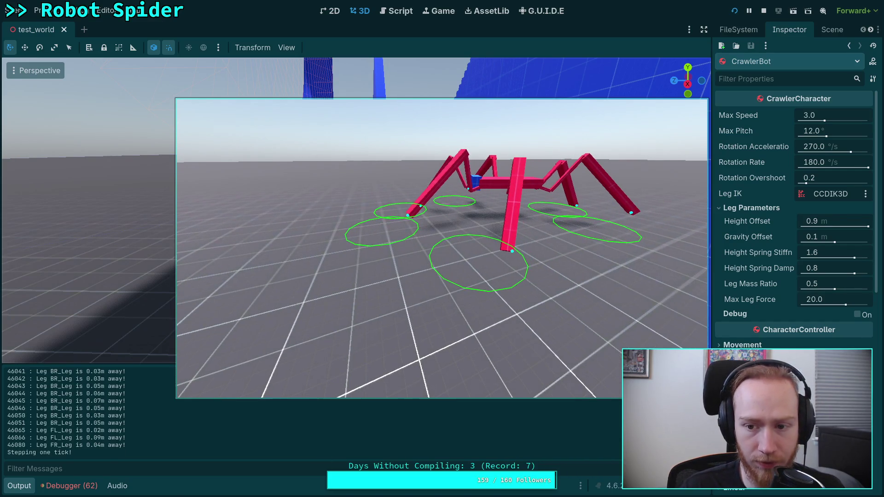
key(period)
key(period)
key(period)
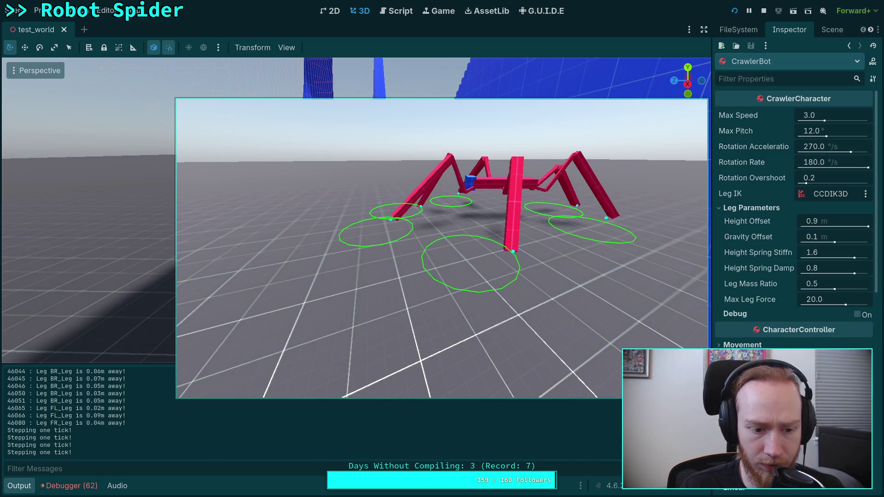
key(period)
key(period)
key(period)
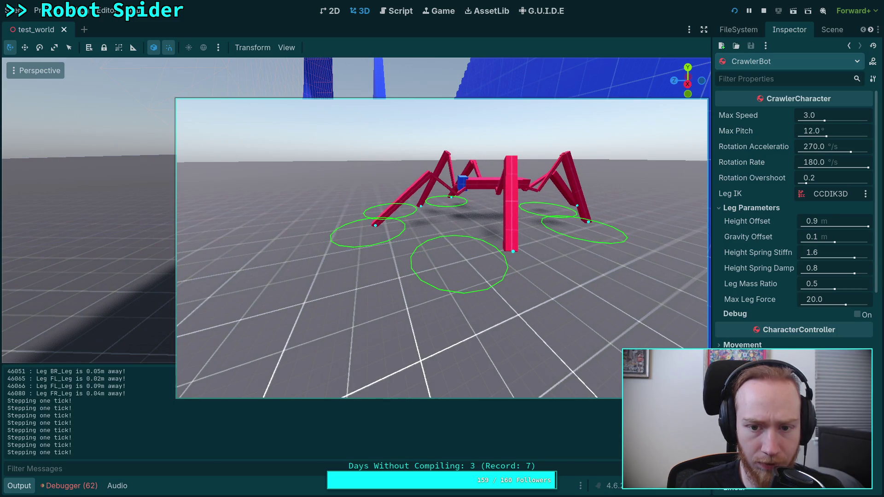
key(period)
key(period)
key(period)
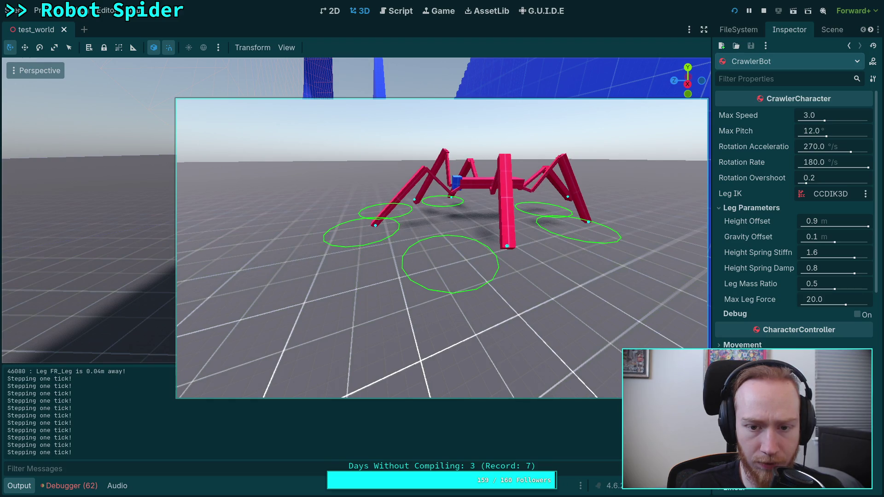
key(period)
key(period)
key(period)
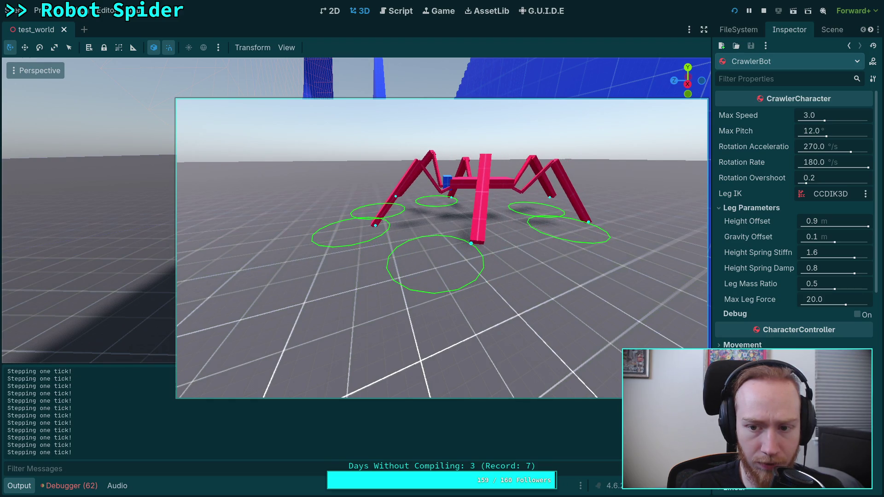
key(period)
key(period)
key(period)
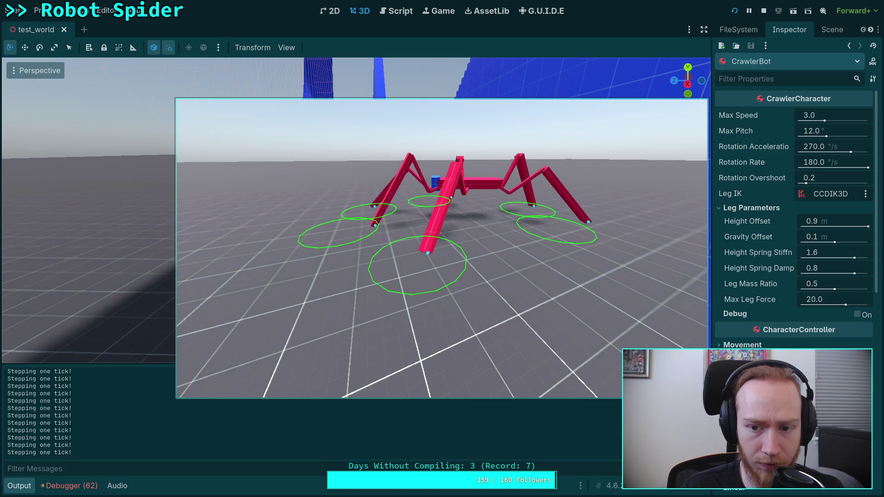
key(period)
key(period)
key(period)
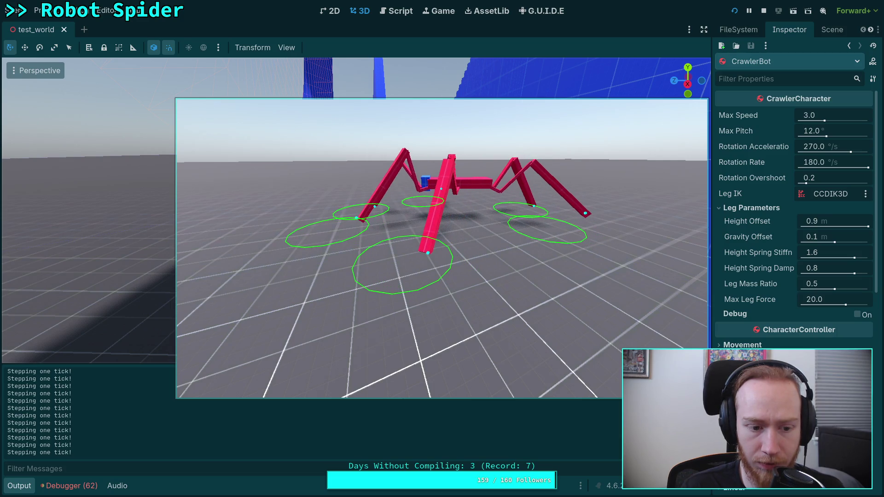
key(period)
key(period)
key(period)
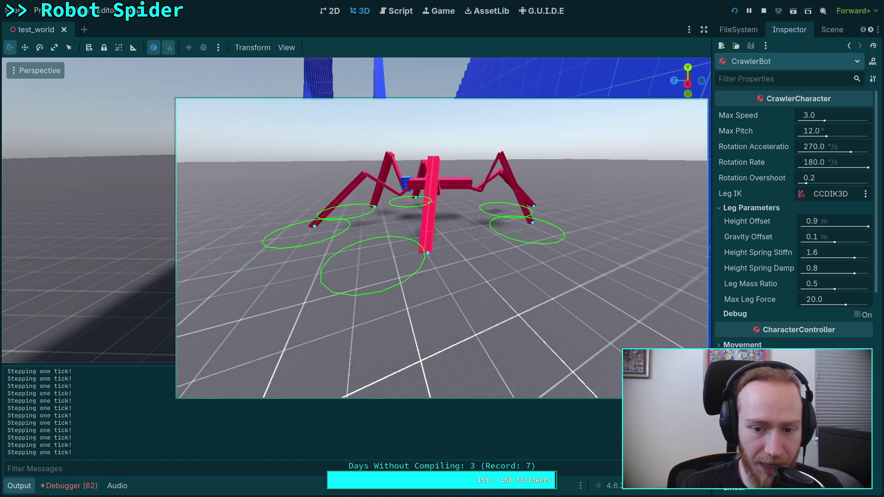
key(period)
key(period)
key(period)
key(period)
key(period)
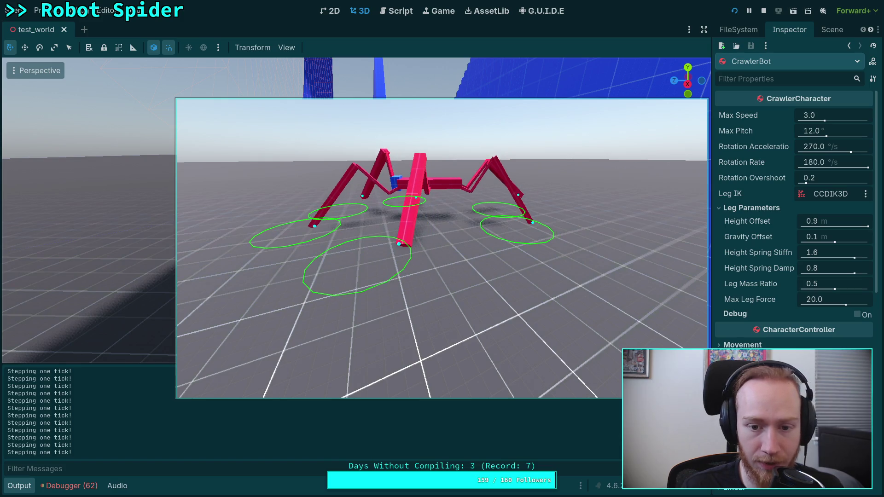
key(period)
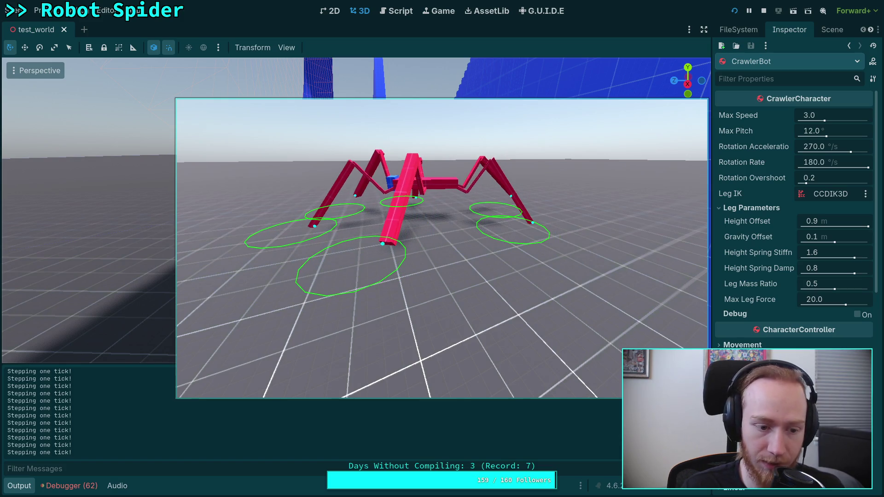
key(period)
key(period)
key(period)
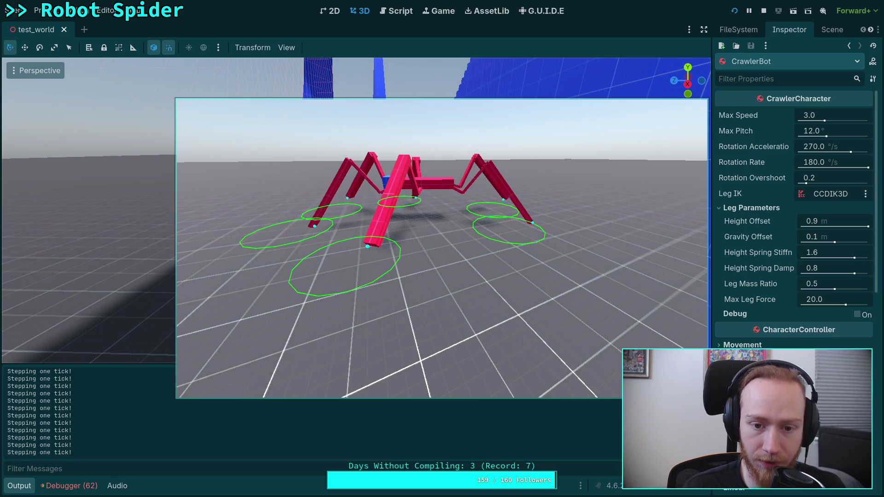
key(period)
key(period)
key(period)
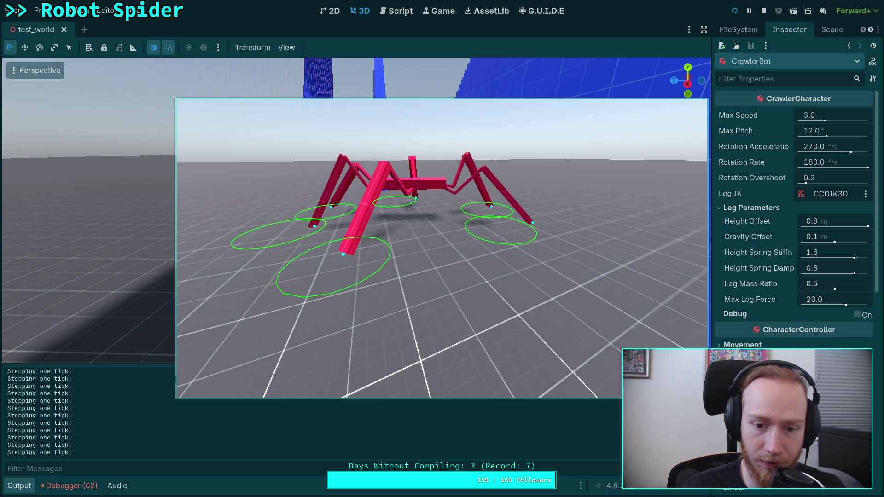
key(period)
key(period)
key(period)
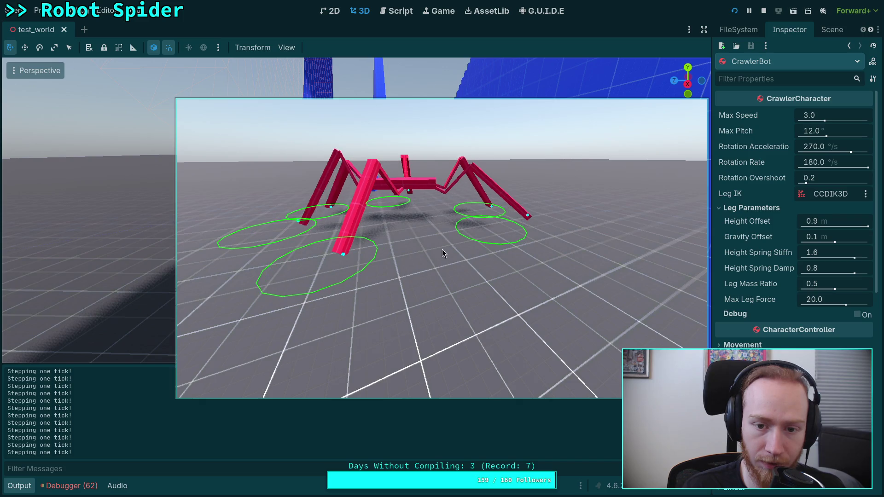
key(period)
key(period)
key(period)
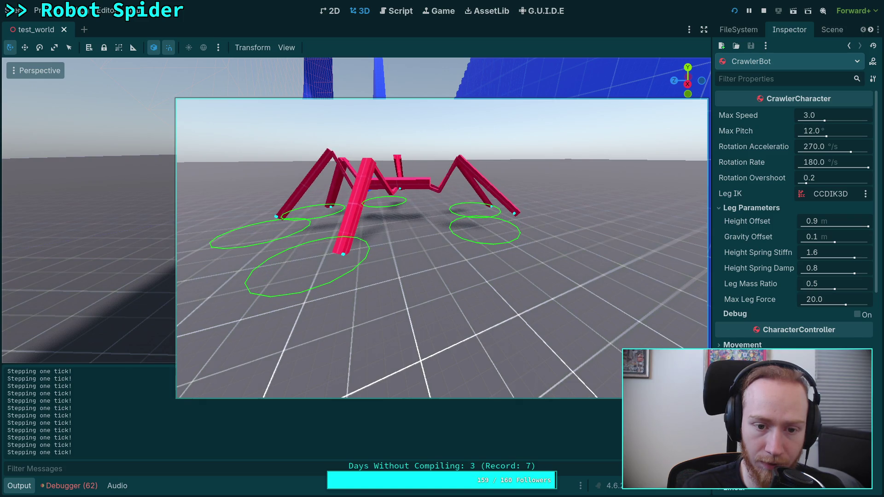
key(period)
key(period)
key(period)
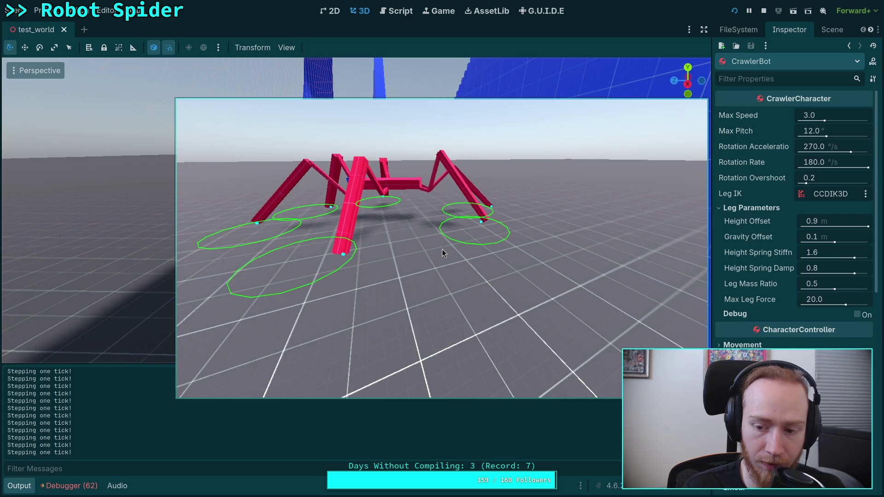
key(period)
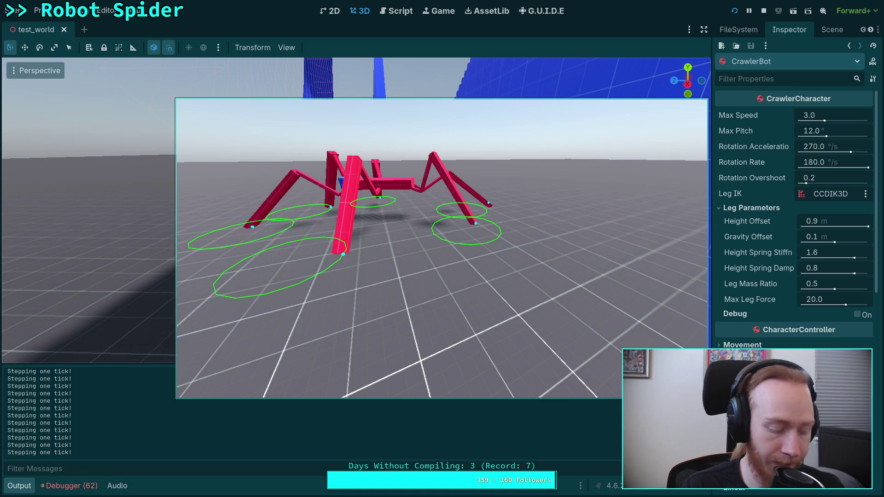
Step: Keep stepping single ticks until FR_Leg drifts to 0.32m, then walk forward and turn right
key(period)
key(period)
key(period)
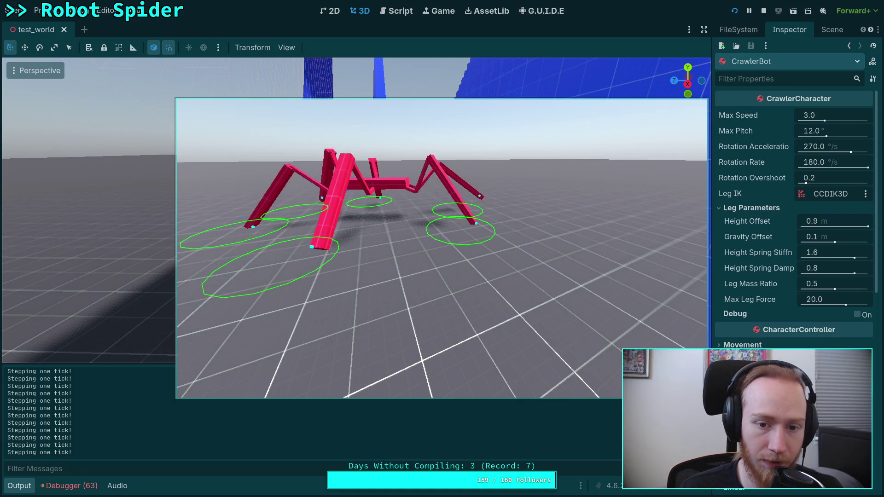
key(period)
key(period)
key(period)
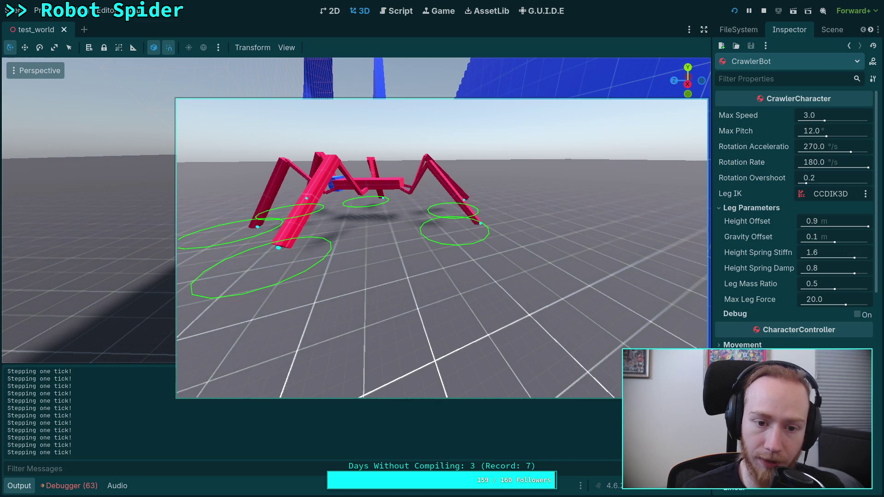
key(period)
key(period)
key(period)
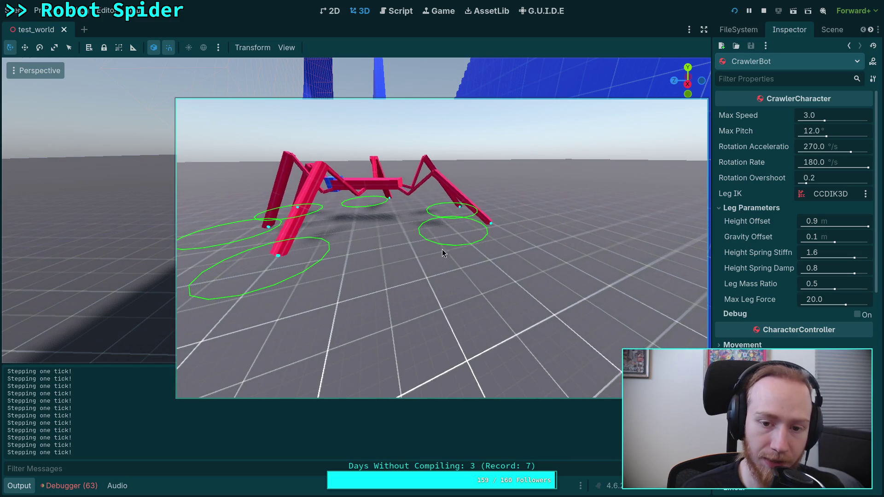
key(period)
key(period)
key(period)
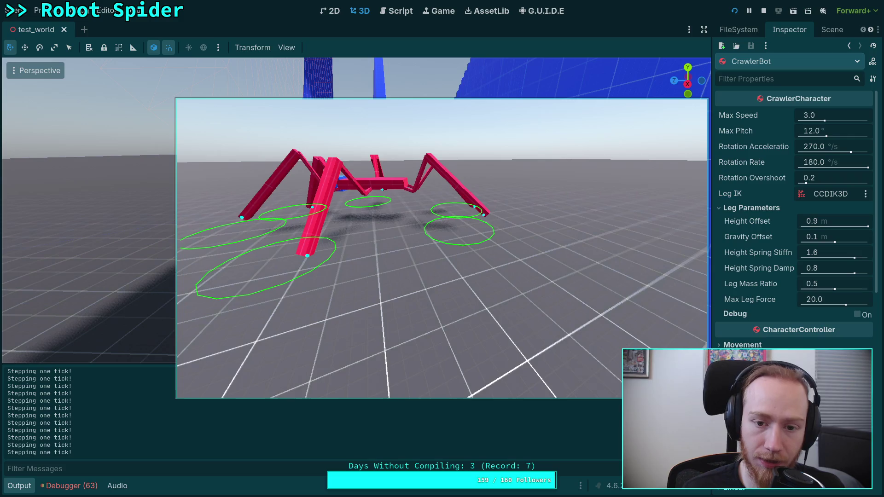
key(period)
key(period)
key(period)
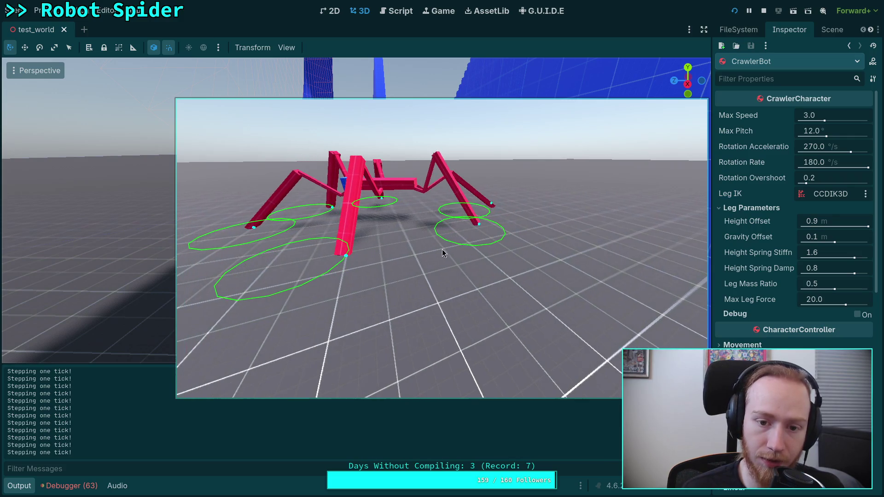
key(period)
key(period)
key(period)
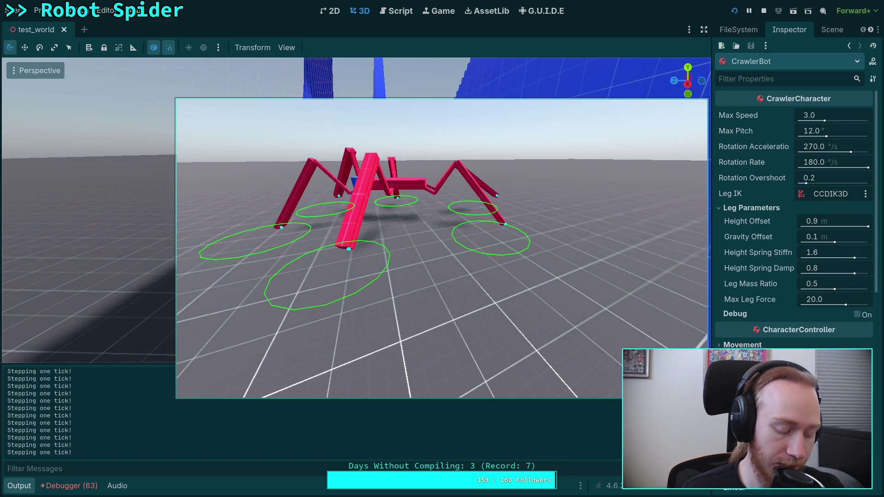
key(period)
key(period)
key(period)
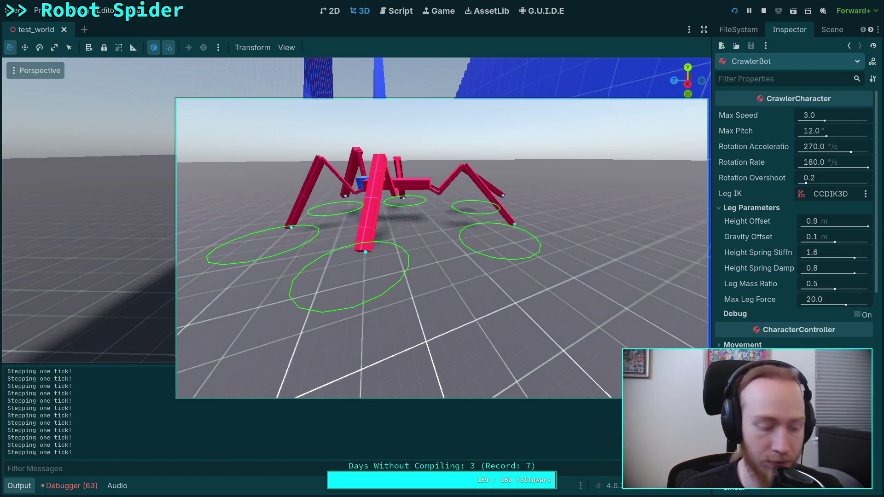
key(period)
key(period)
key(period)
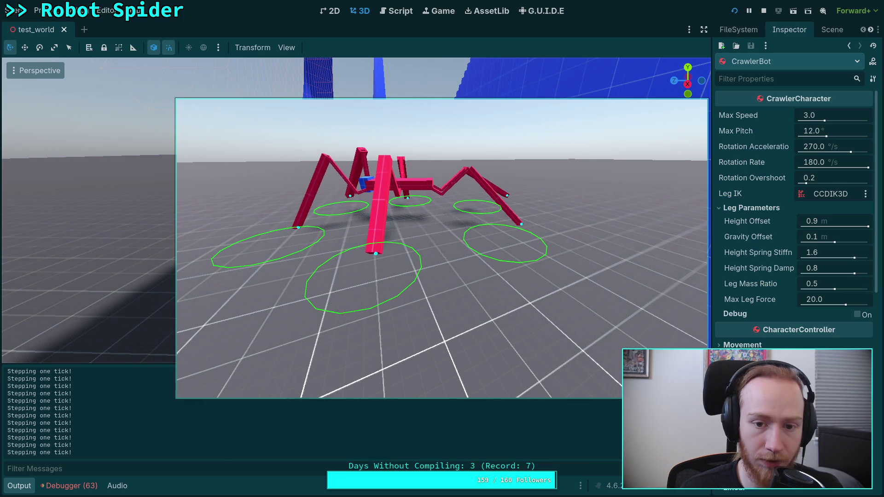
key(period)
key(period)
key(period)
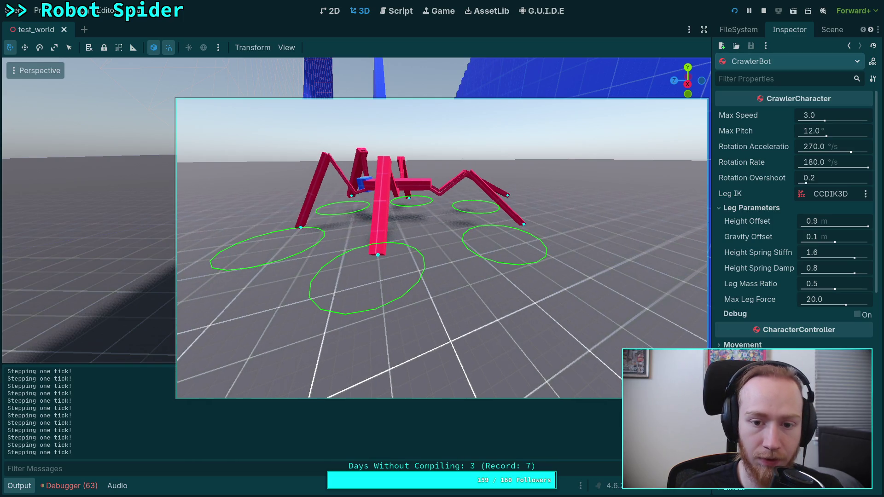
key(period)
key(period)
key(period)
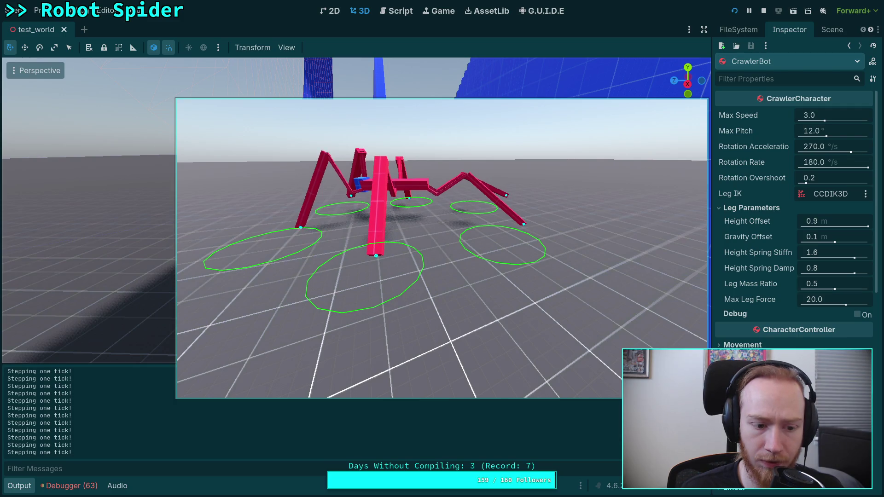
key(period)
key(period)
key(period)
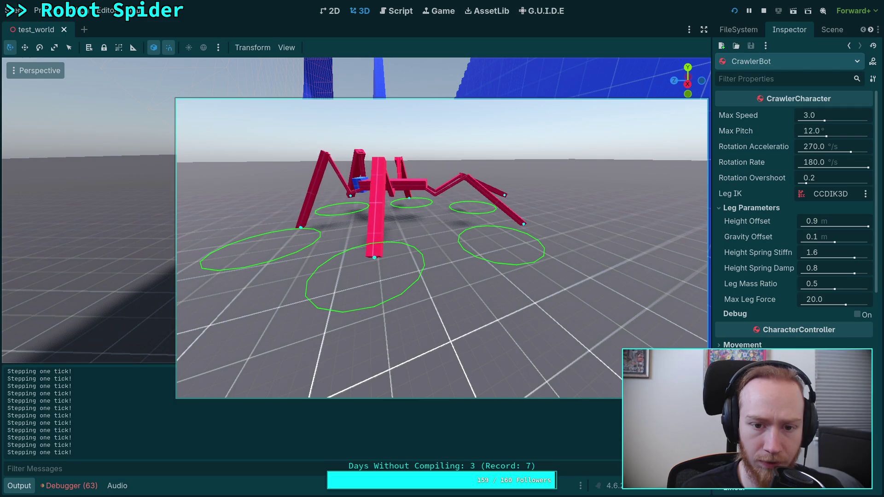
key(period)
key(period)
key(period)
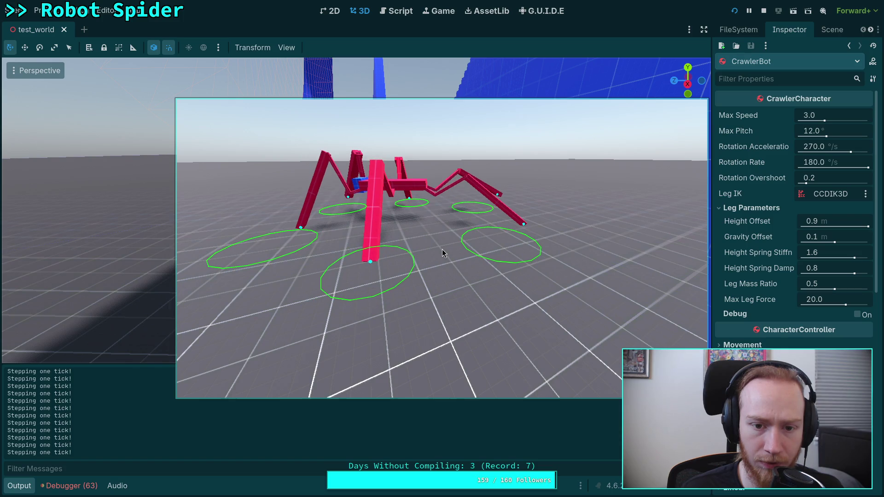
key(period)
key(period)
key(period)
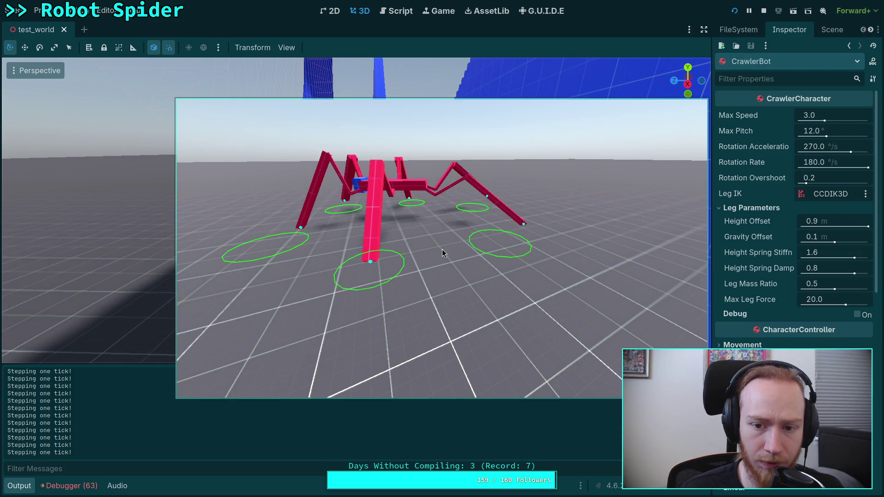
key(period)
key(period)
key(period)
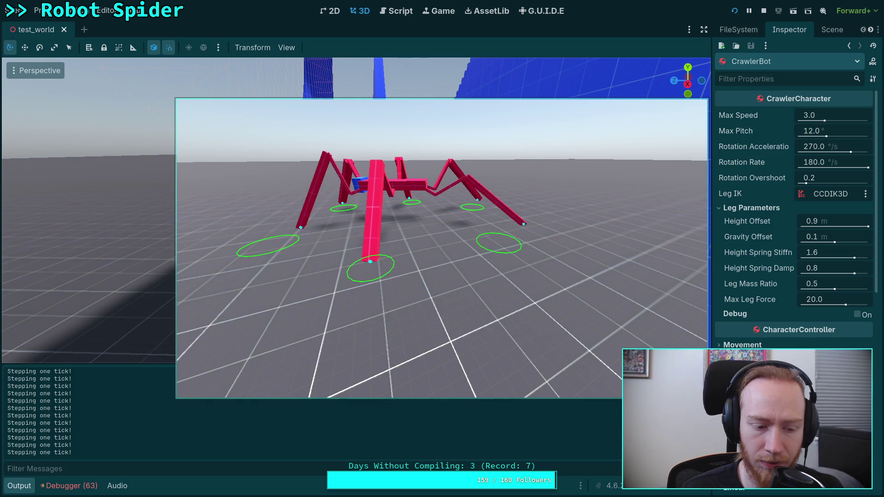
key(period)
key(period)
key(period)
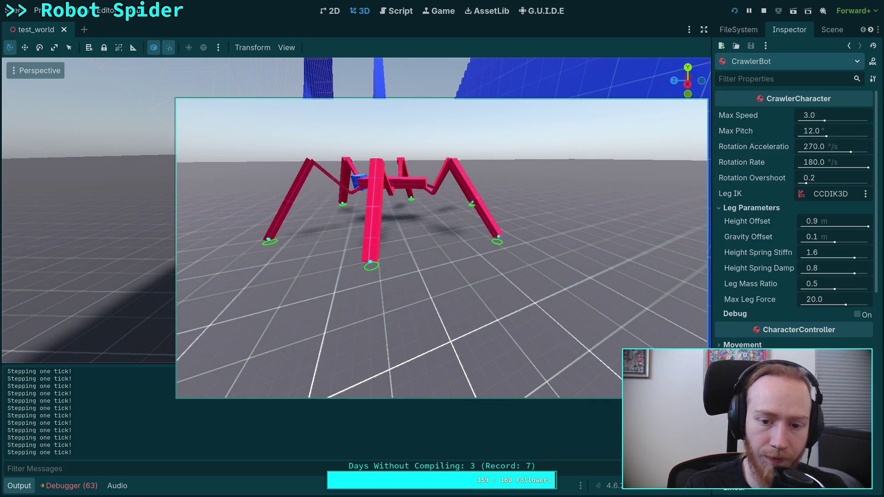
key(w)
key(d)
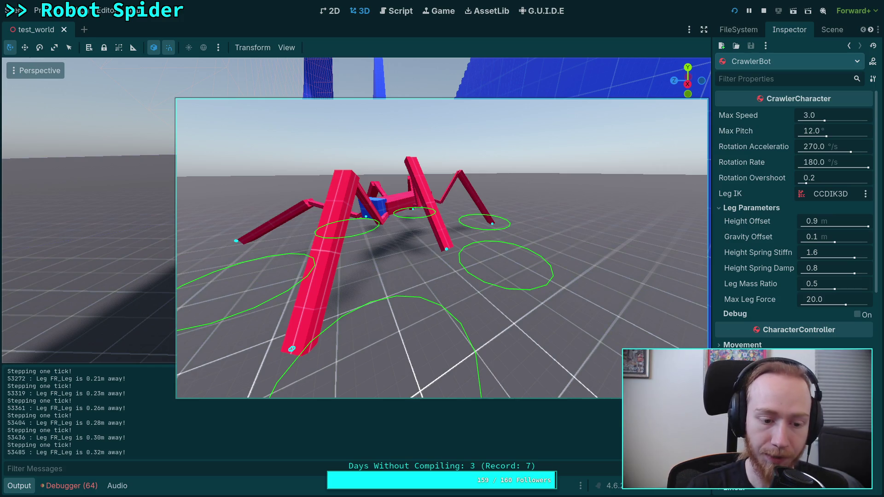
Step: Step the paused simulation eight ticks until BL_Leg closes to 0.05m from its target
key(period)
key(period)
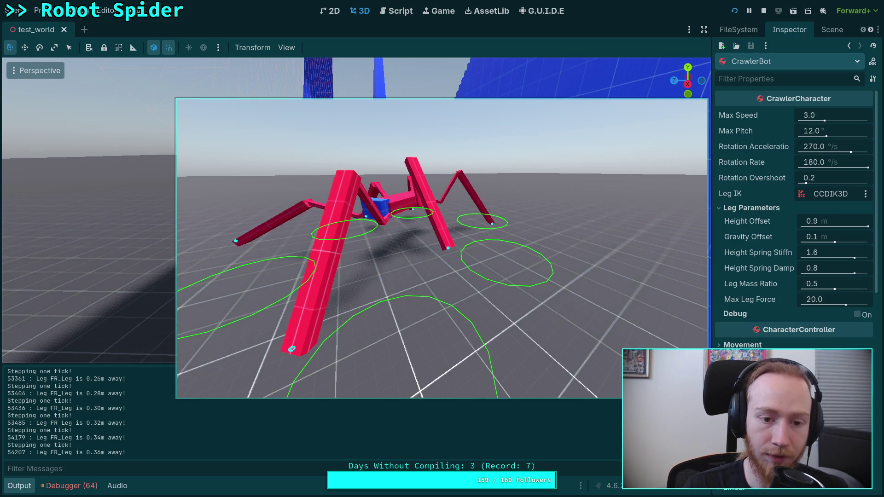
key(period)
key(period)
key(period)
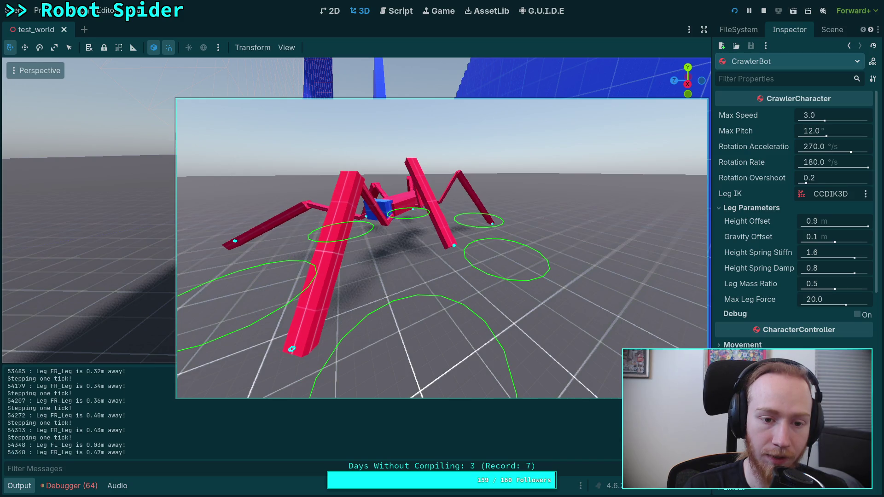
key(period)
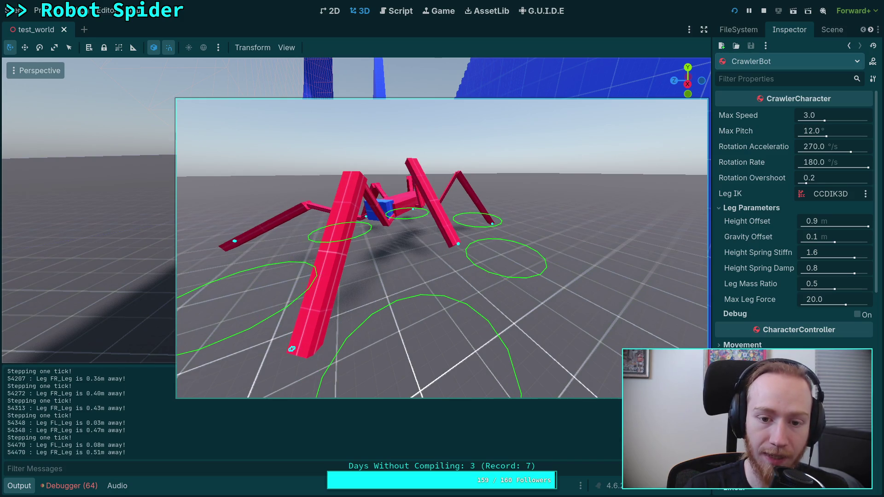
key(period)
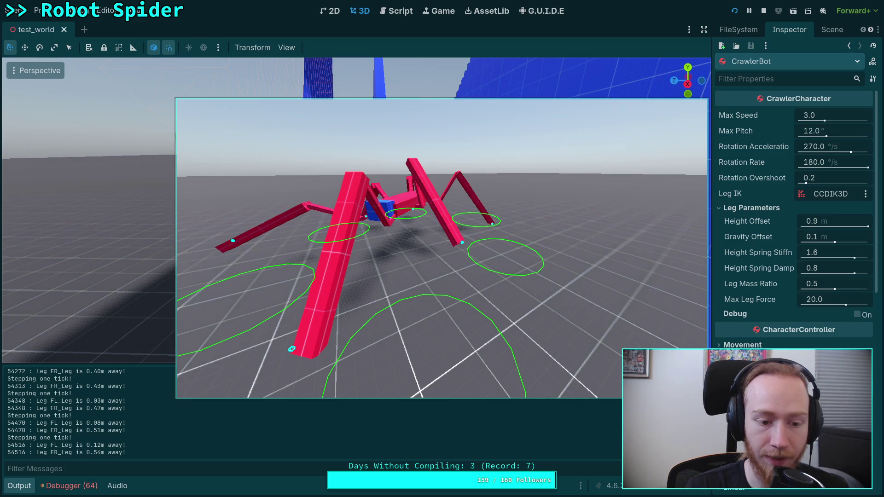
key(period)
key(period)
key(period)
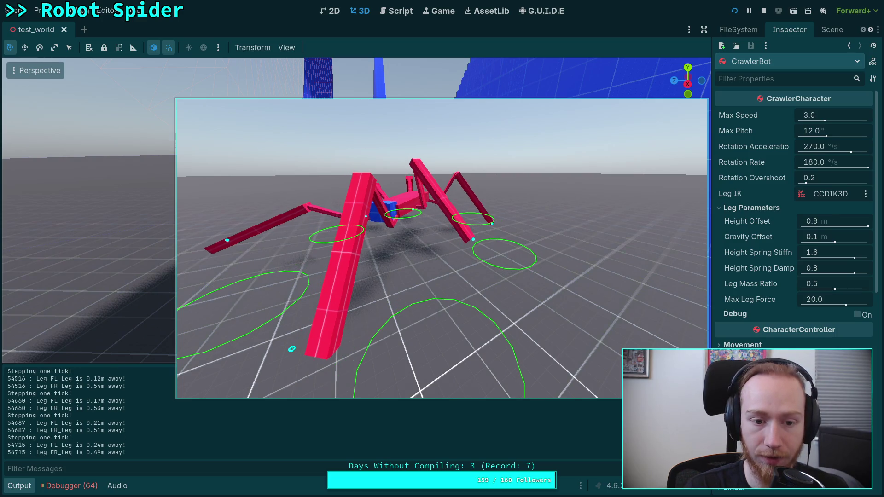
key(period)
key(period)
key(period)
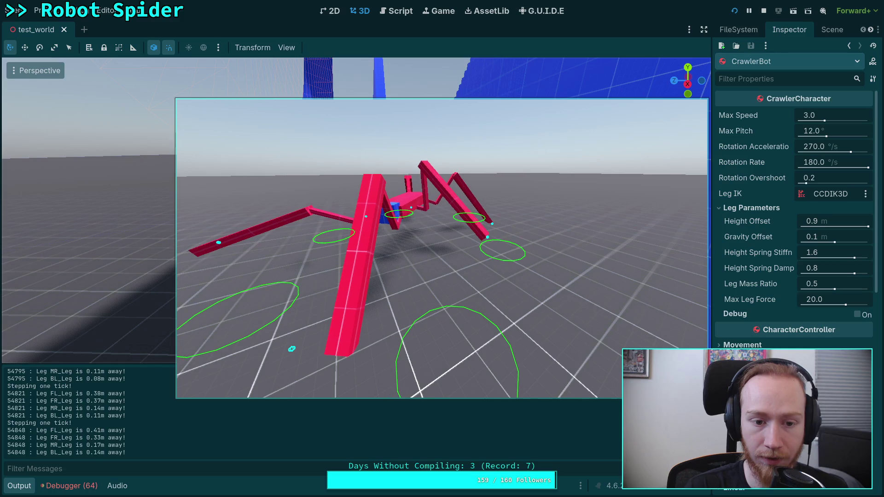
key(period)
key(period)
key(period)
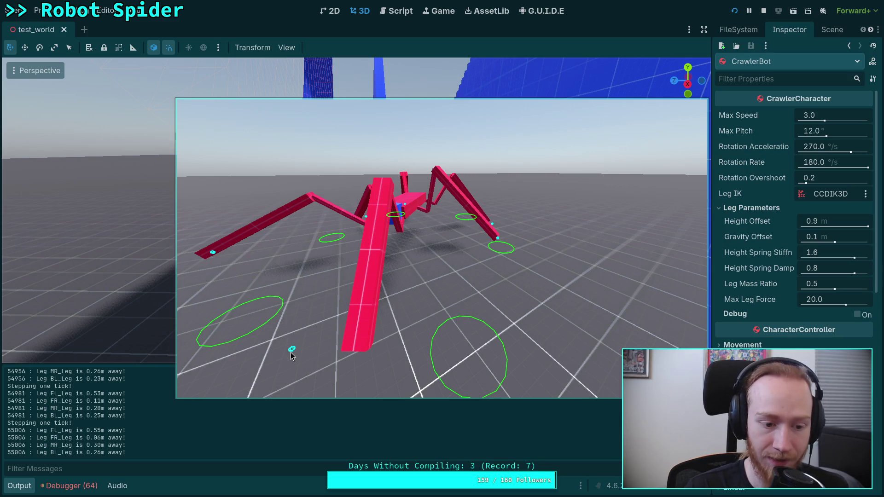
key(period)
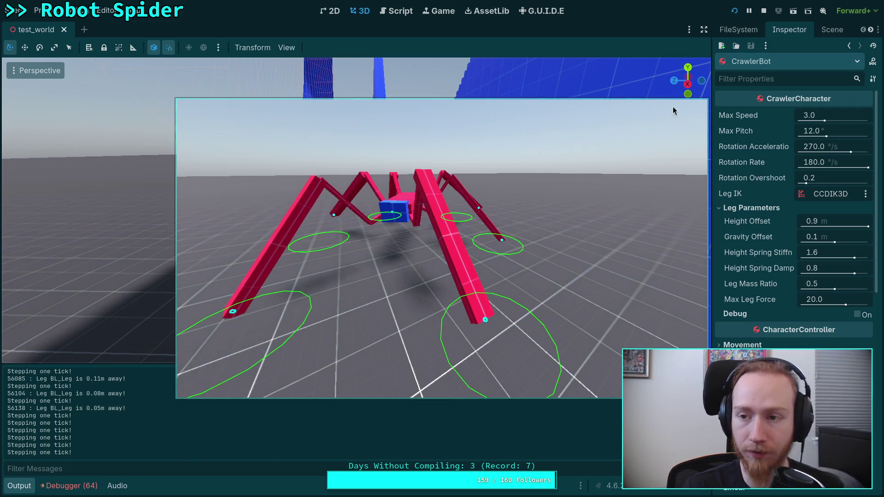
Step: Stop the running test world and switch to the script editor showing CrawlerLeg.gd
click(763, 13)
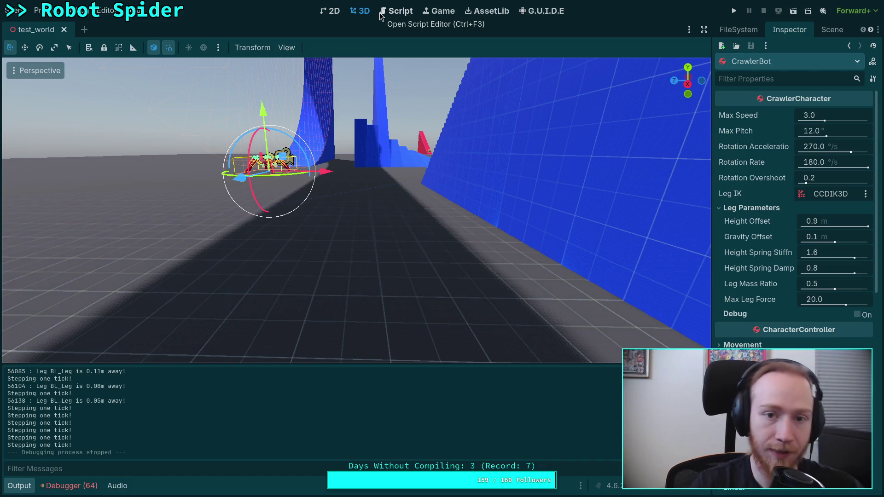
click(381, 16)
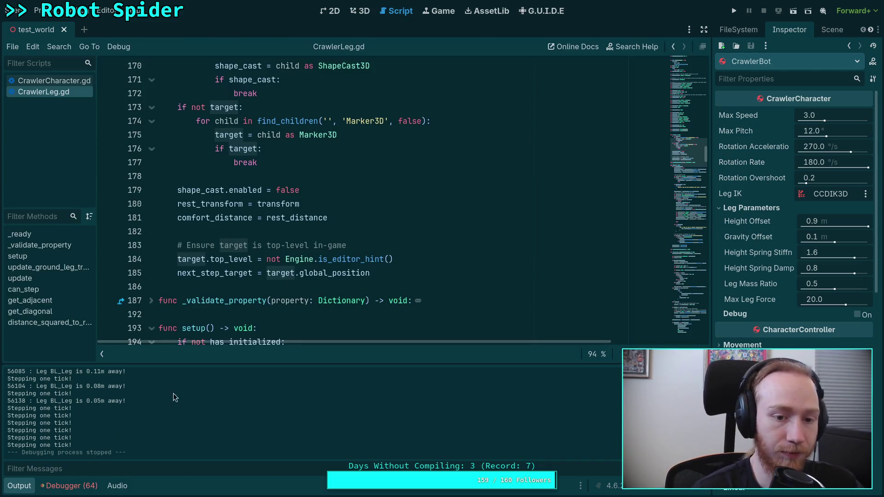
Step: Hide the Output panel and highlight every use of step_target in CrawlerLeg.gd
click(19, 486)
scroll(438, 317, up, 10)
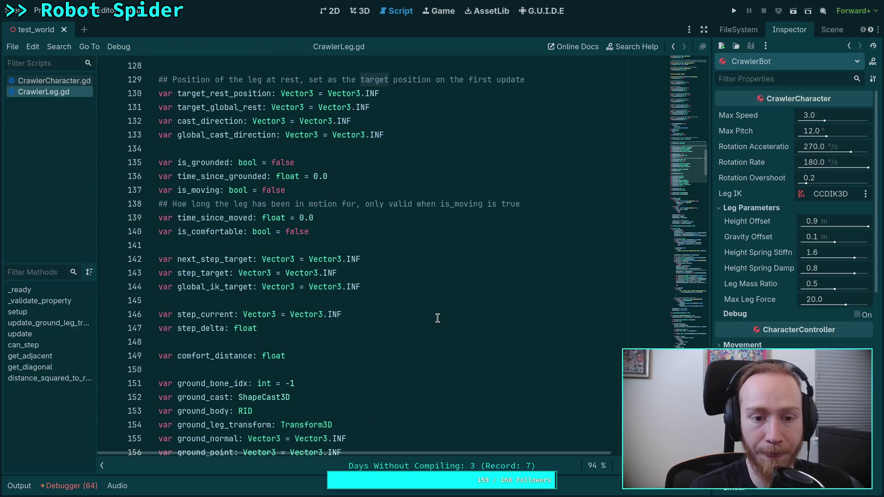
click(370, 303)
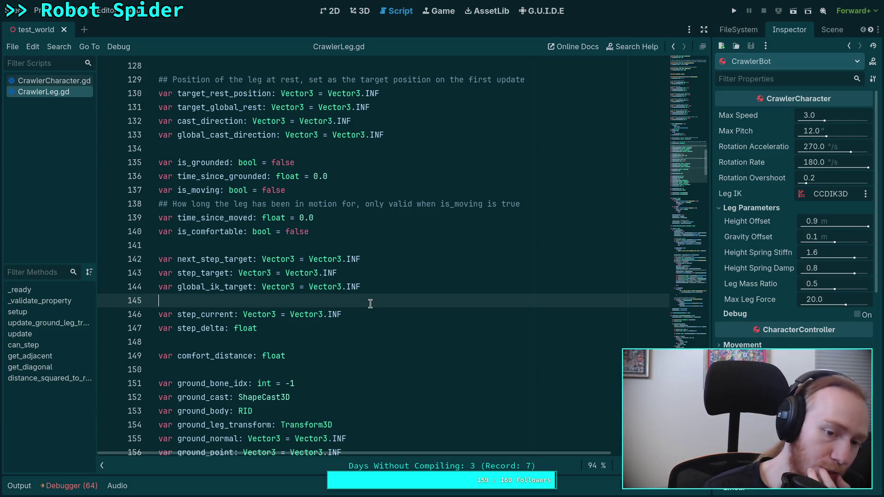
double_click(216, 273)
scroll(383, 279, down, 1)
scroll(383, 279, down, 20)
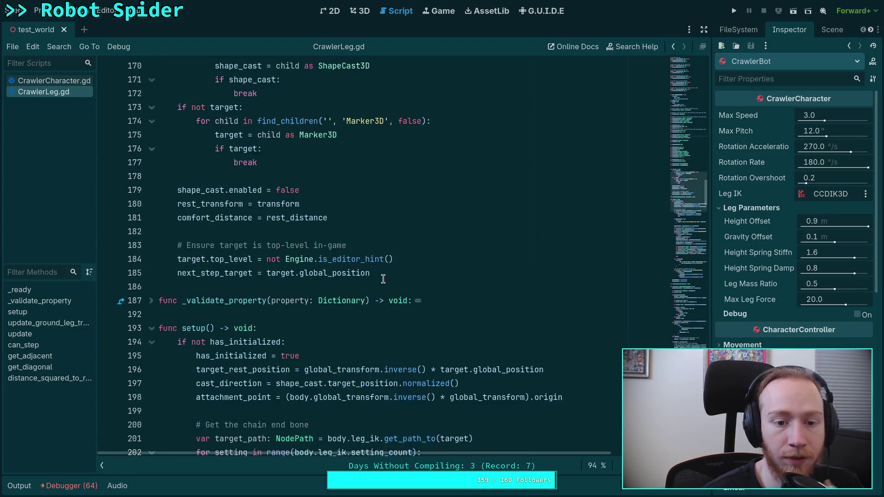
scroll(383, 279, down, 18)
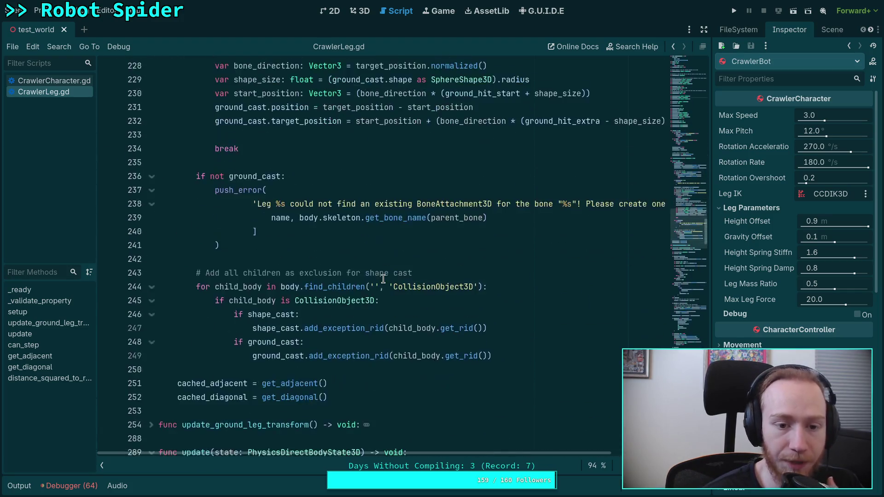
scroll(383, 279, up, 7)
scroll(383, 279, up, 15)
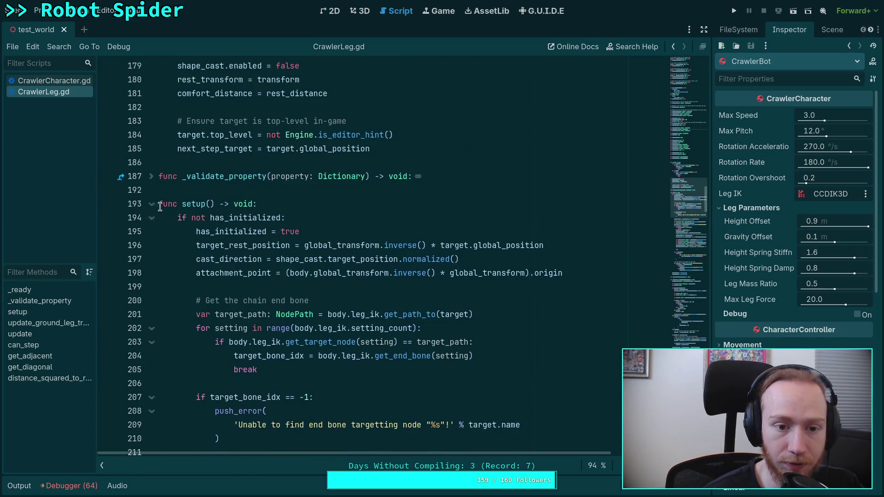
Step: Fold the setup function and highlight every use of step_current
click(151, 204)
scroll(383, 288, down, 14)
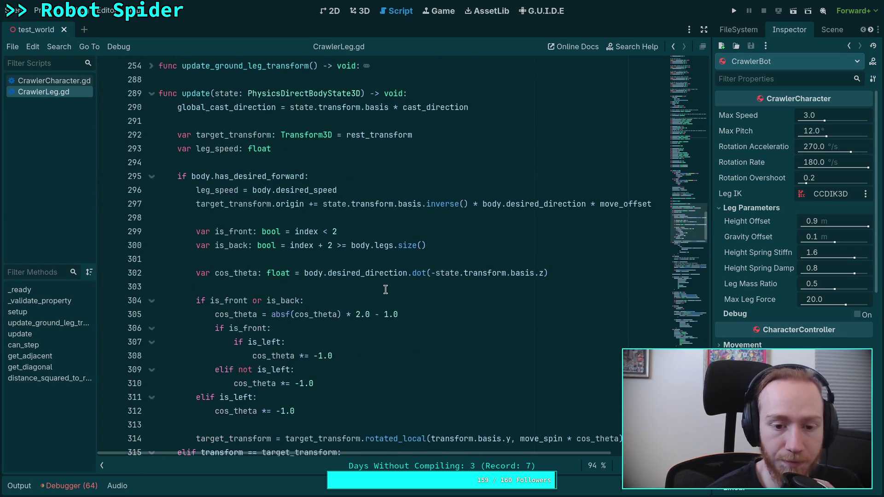
scroll(383, 289, down, 13)
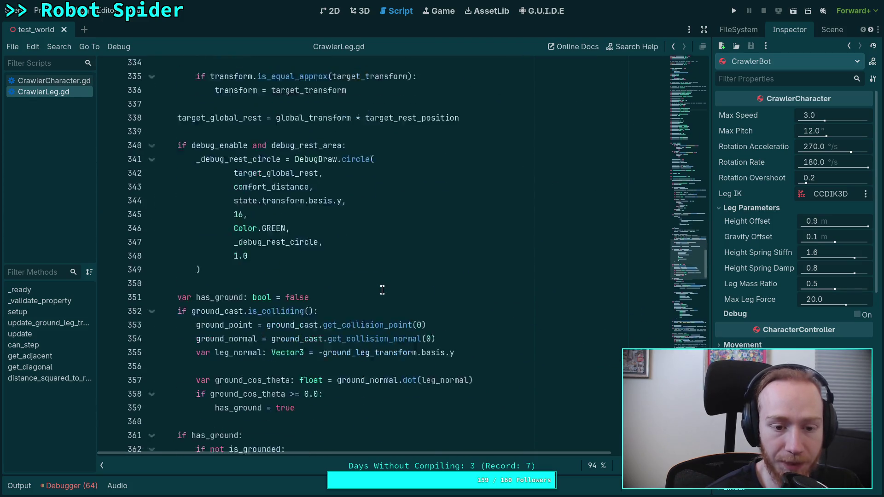
scroll(381, 292, down, 13)
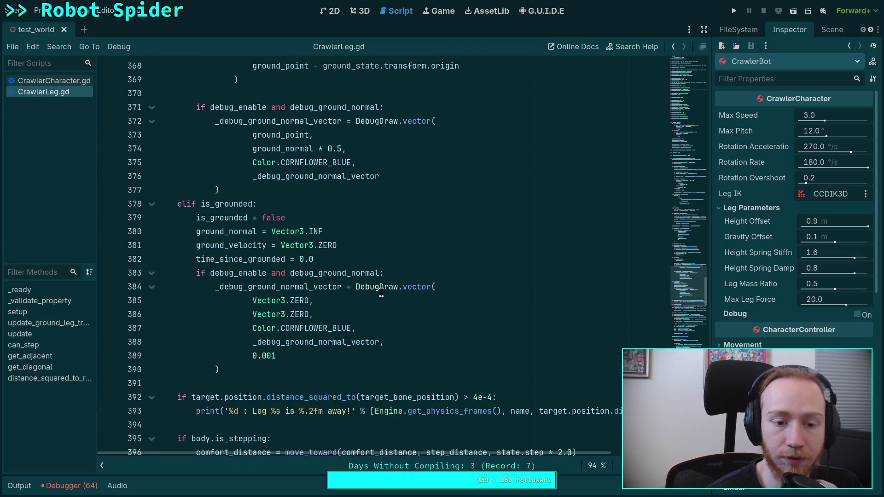
scroll(381, 293, down, 7)
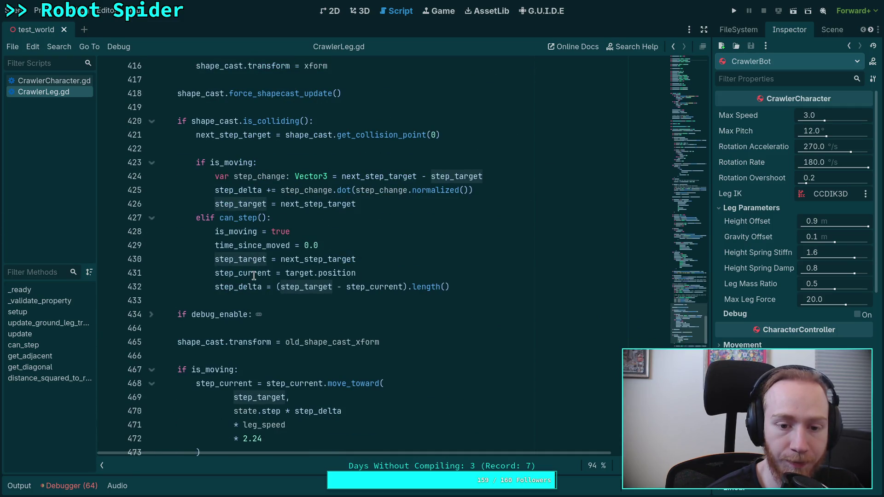
double_click(253, 274)
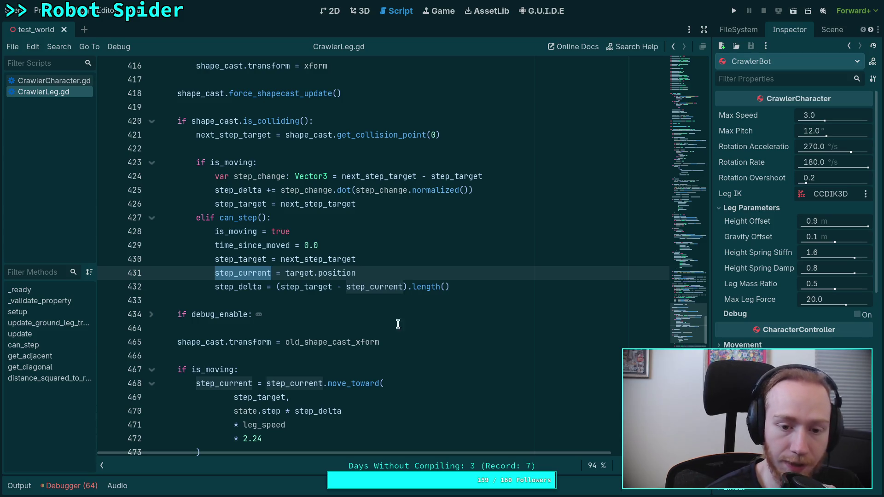
mouse_move(306, 276)
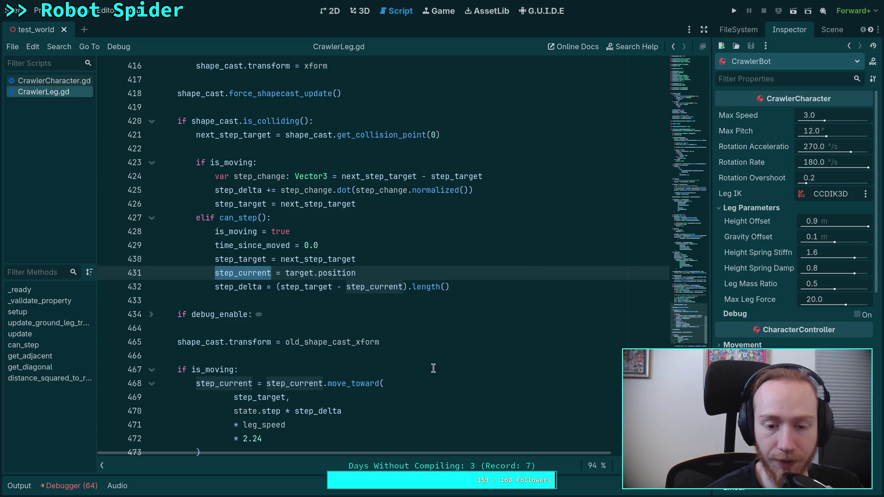
scroll(431, 366, down, 4)
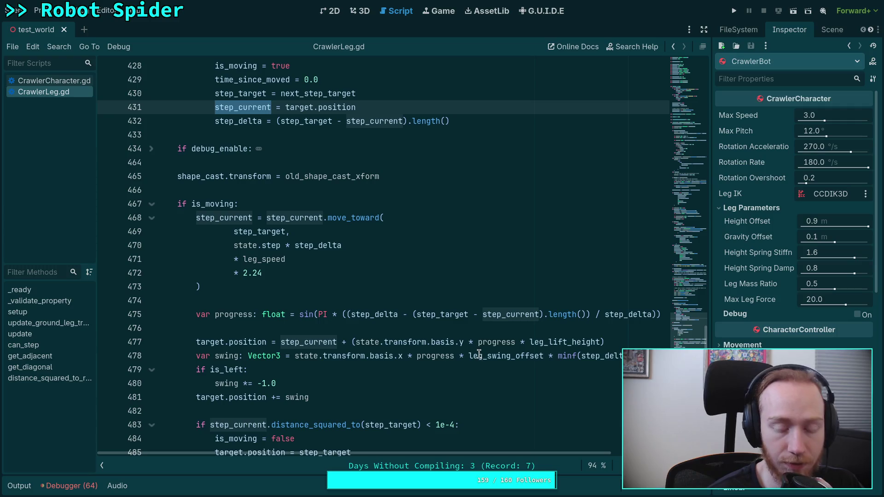
Step: Select the leg lift term and swing offset calculation on lines 477–478 to review them
mouse_move(477, 355)
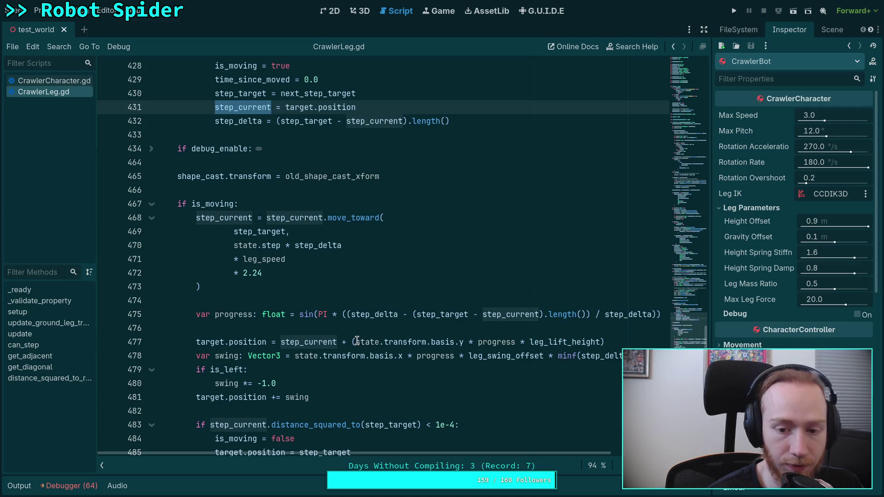
drag(355, 342, 599, 342)
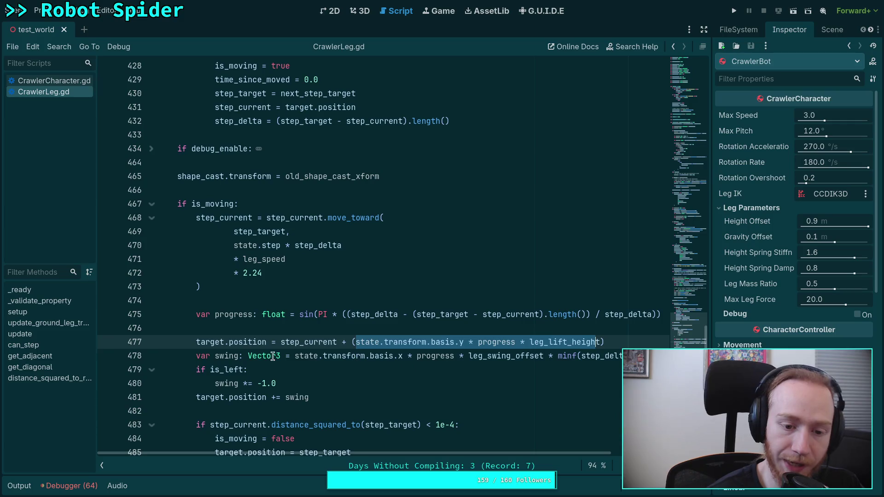
mouse_move(263, 356)
mouse_down()
mouse_move(256, 369)
mouse_move(539, 356)
mouse_up()
click(394, 329)
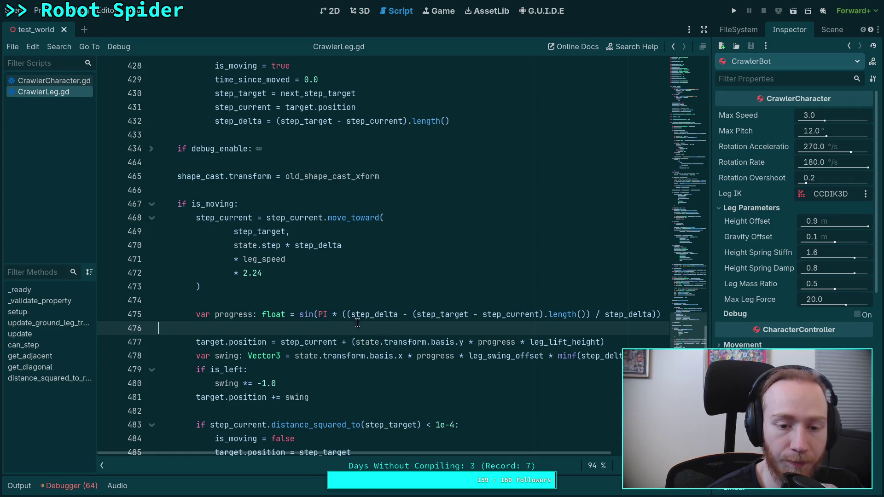
click(295, 301)
scroll(294, 300, up, 13)
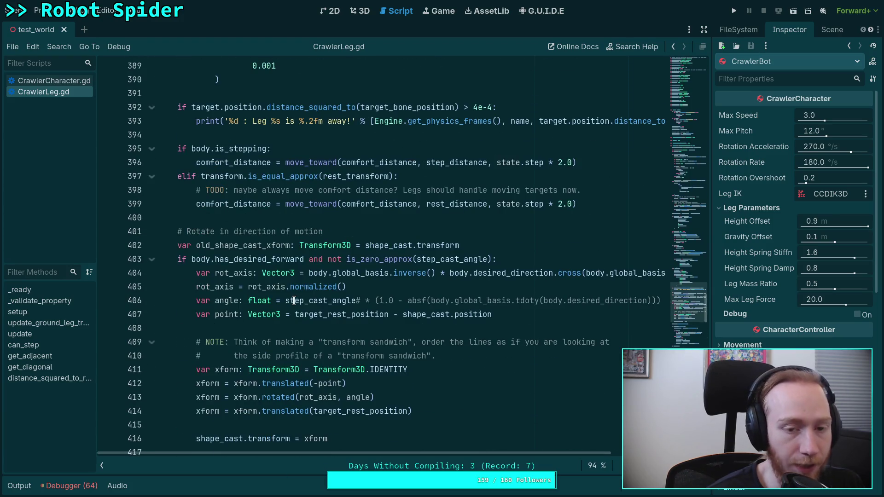
scroll(290, 304, down, 12)
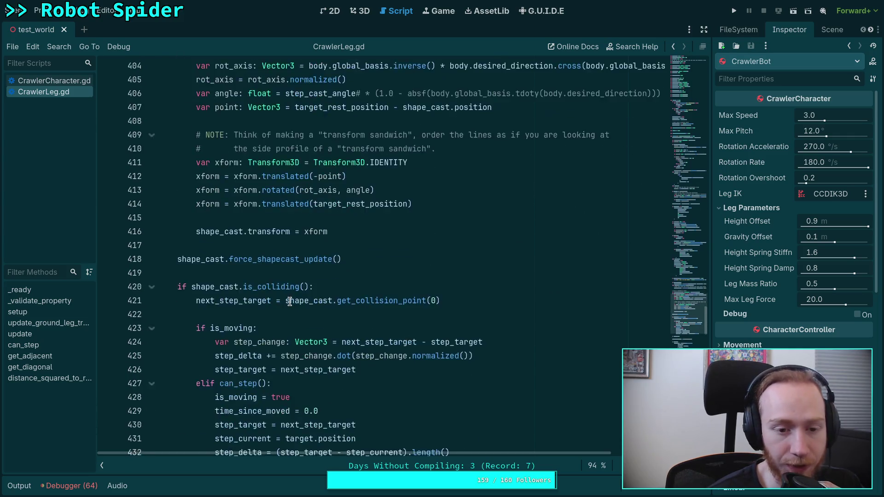
click(220, 246)
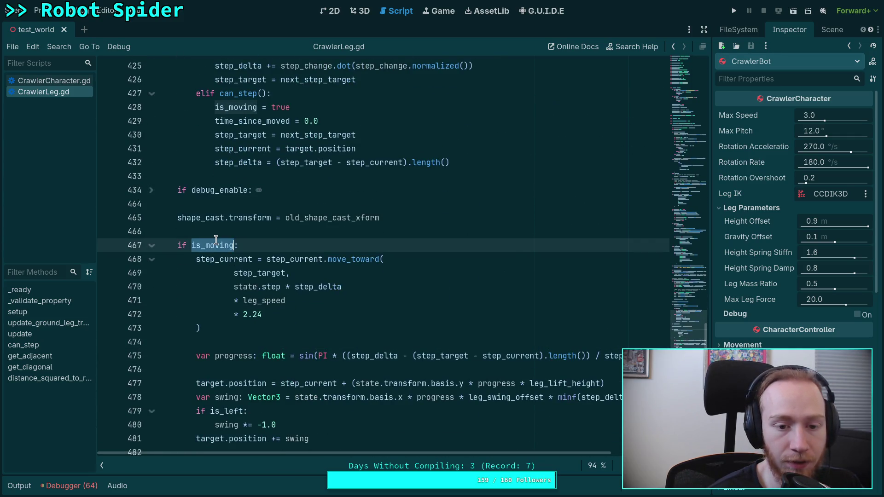
scroll(366, 366, down, 5)
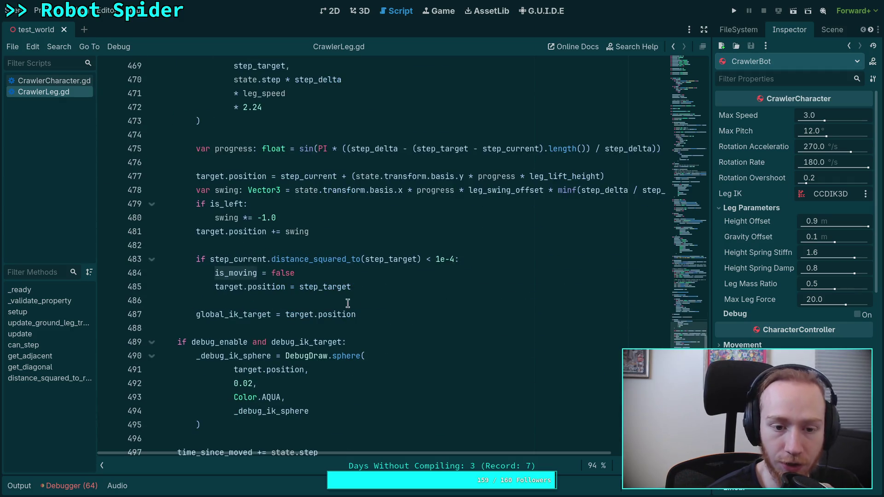
scroll(388, 317, down, 9)
scroll(388, 318, down, 2)
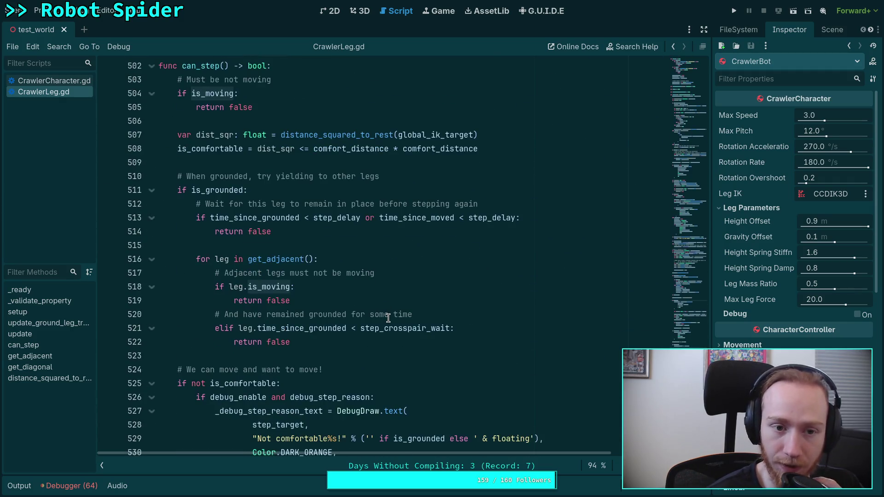
scroll(388, 318, down, 7)
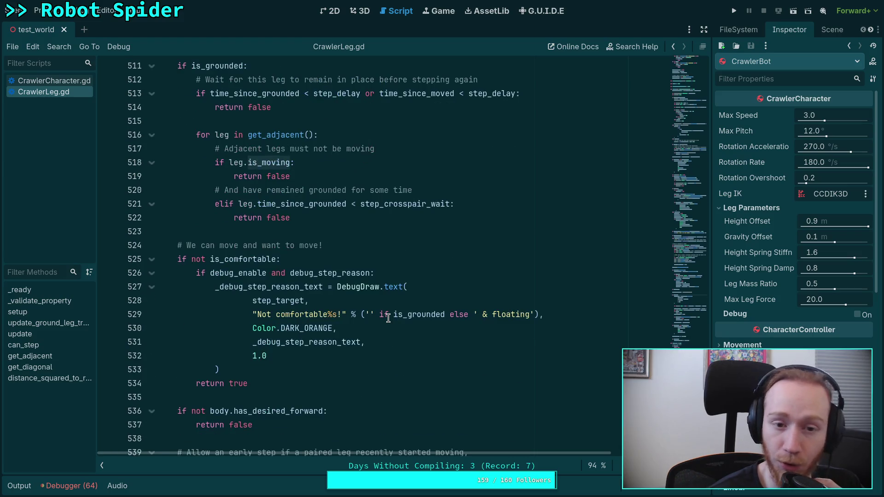
scroll(388, 318, down, 11)
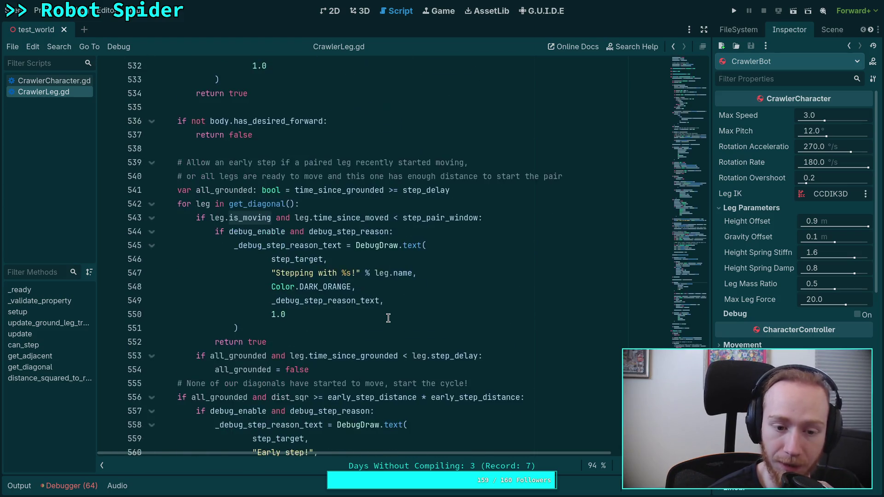
scroll(414, 334, up, 5)
scroll(413, 334, up, 17)
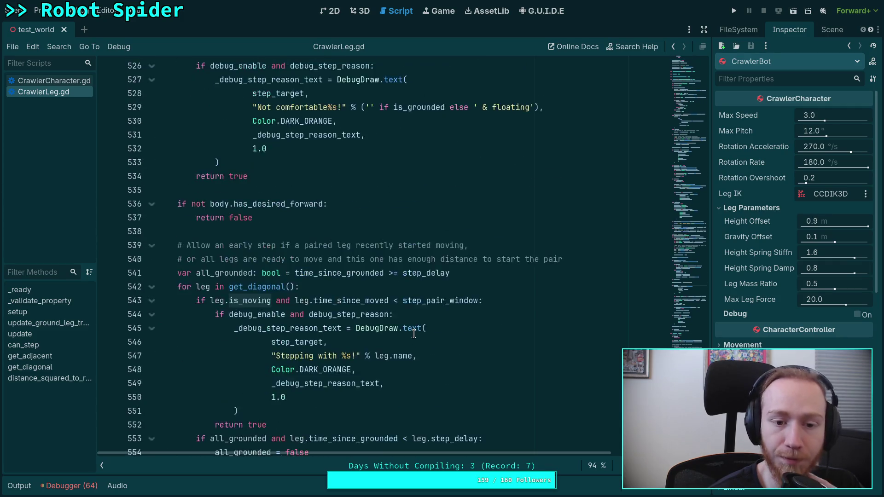
scroll(414, 334, up, 8)
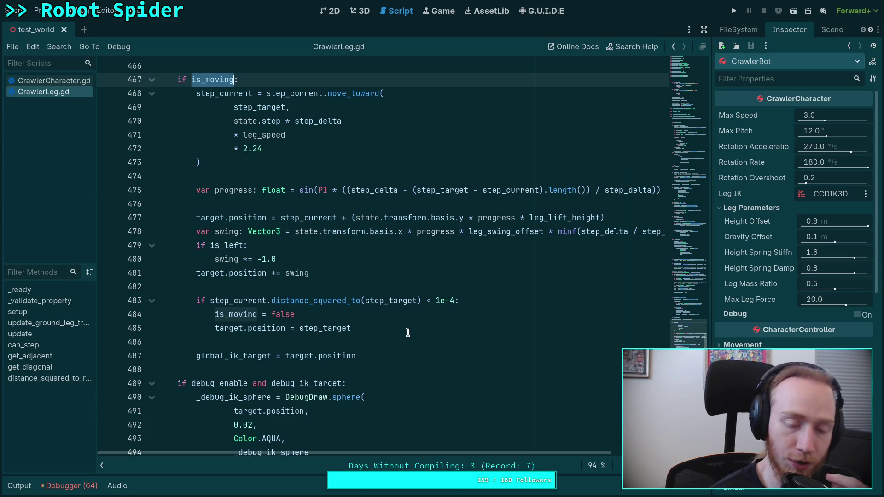
click(405, 332)
click(386, 345)
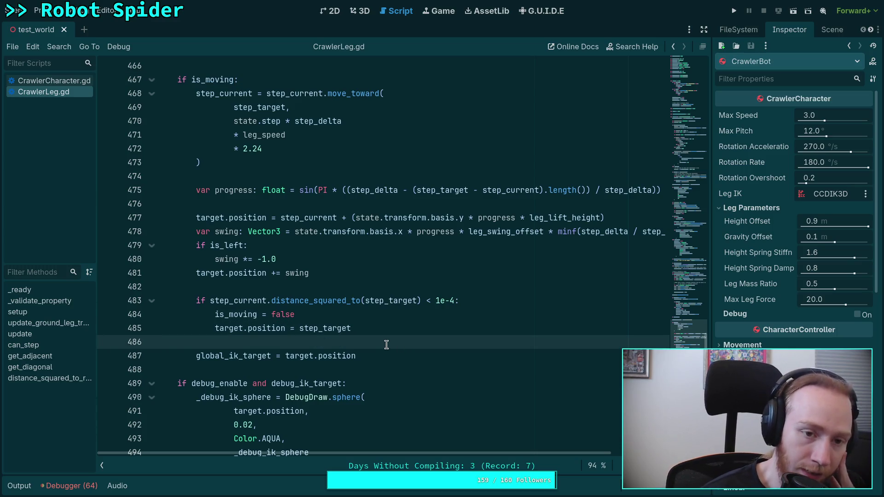
scroll(387, 345, up, 15)
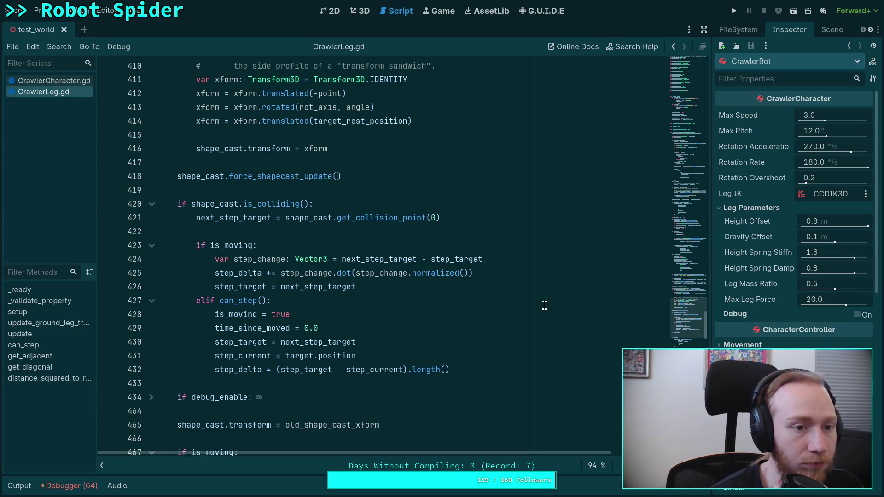
Step: Open big_crawler_bot from the CrawlerBot node, inspect its Skeleton3D, close it and reopen it
click(822, 32)
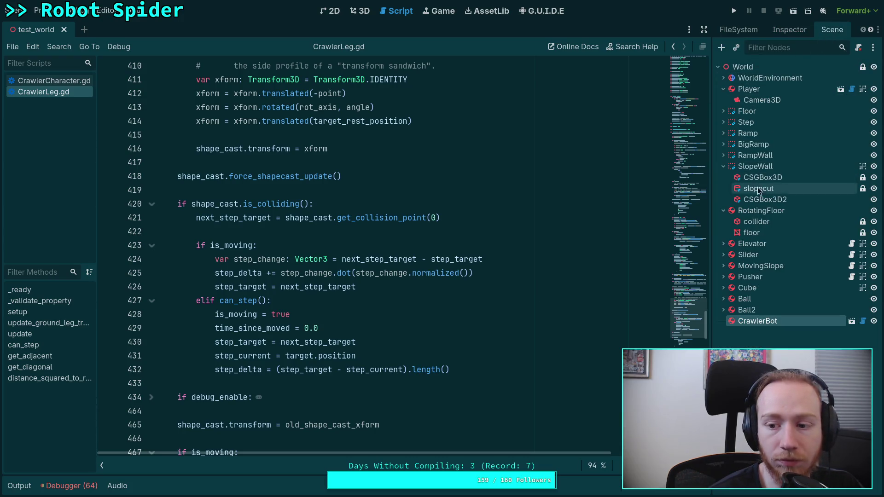
click(851, 321)
click(773, 100)
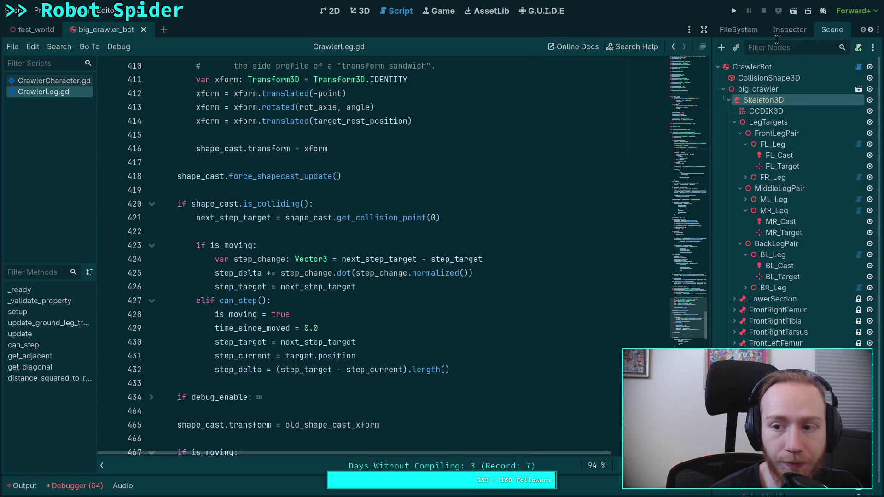
click(789, 30)
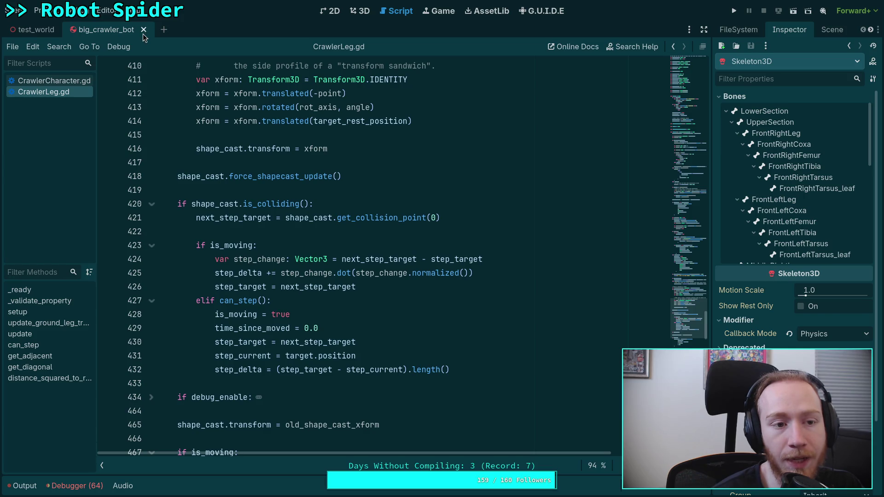
click(143, 33)
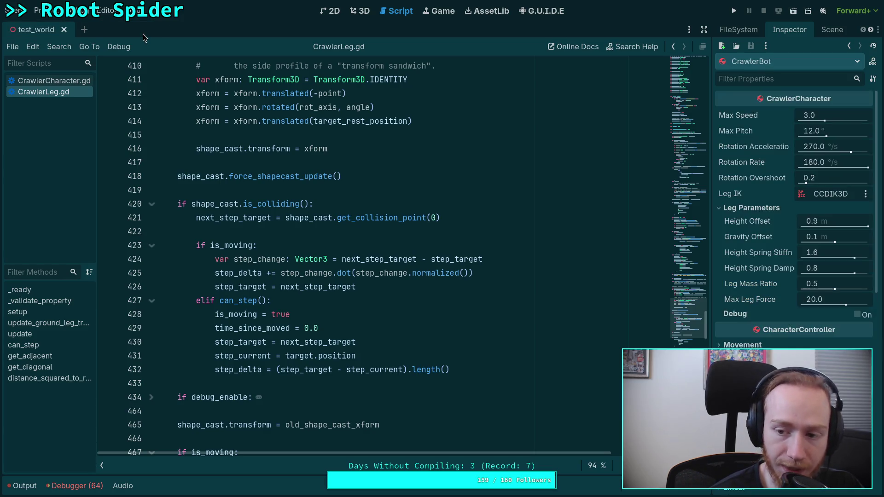
click(832, 30)
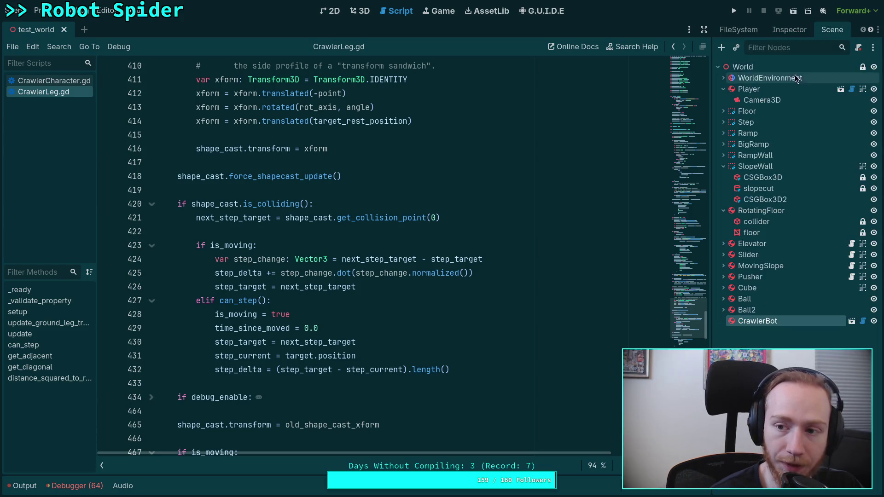
click(852, 321)
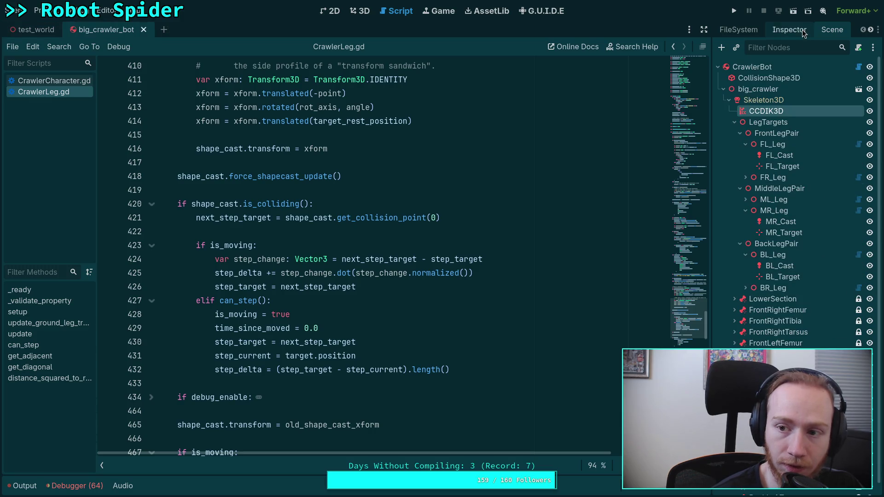
Step: Lower the CCDIK3D solver's Max Iterations from 4 to 3 and save the crawler bot scene
click(778, 122)
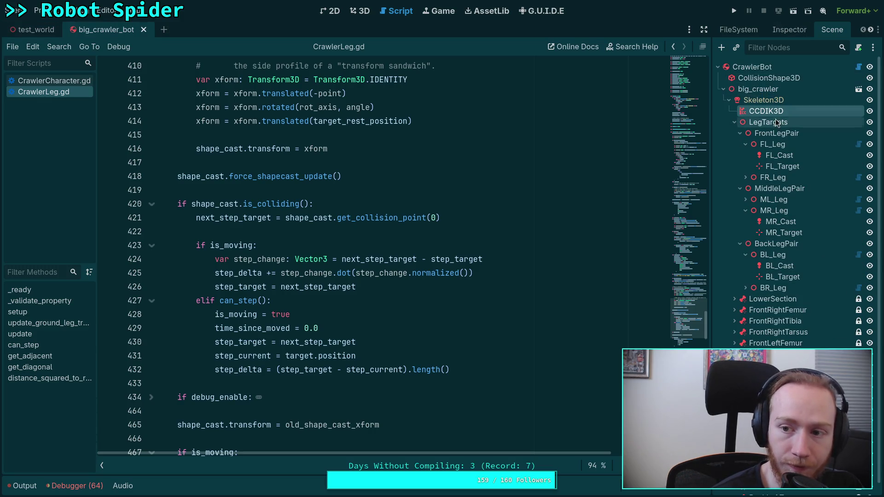
click(775, 112)
click(781, 31)
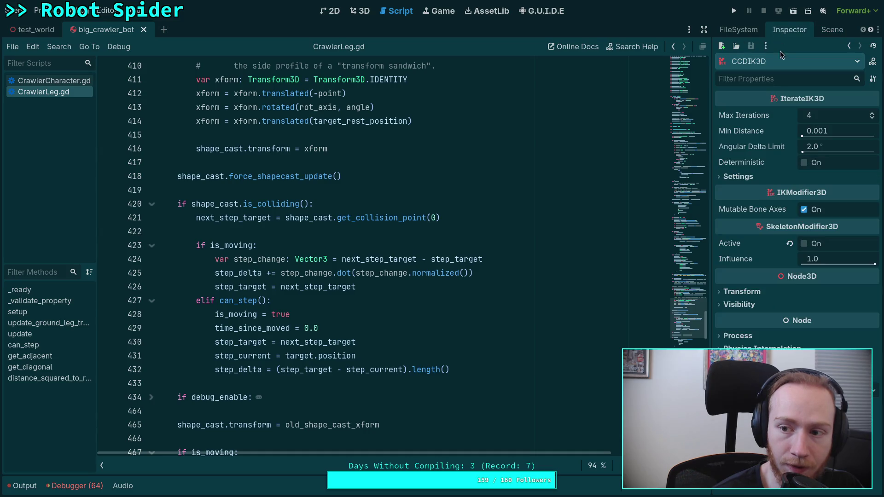
click(872, 119)
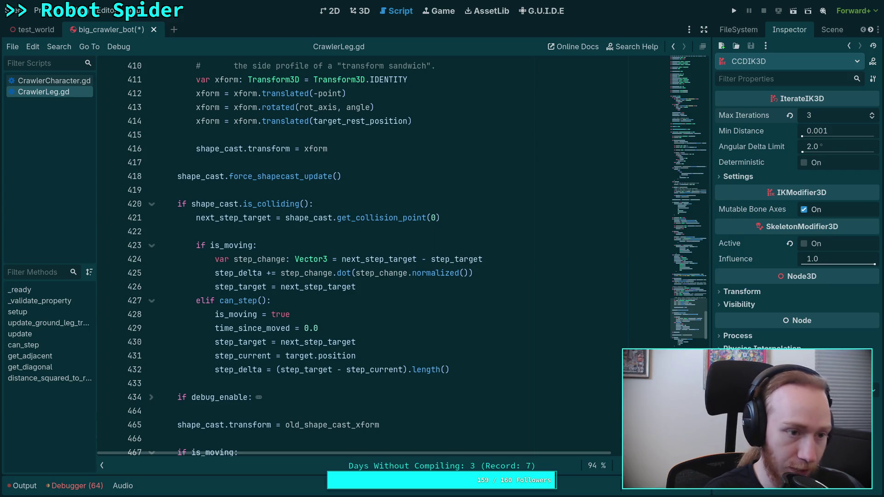
key(ctrl+s)
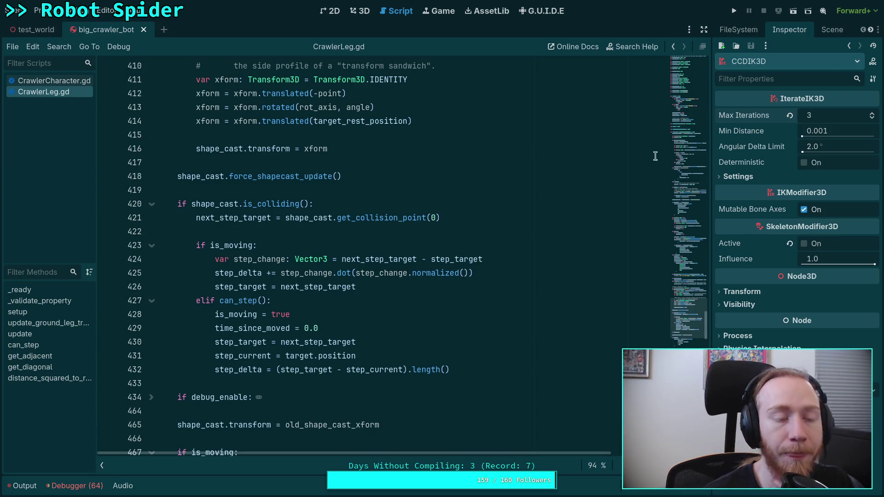
Step: Close the big_crawler_bot scene and run the project in the test world
click(481, 92)
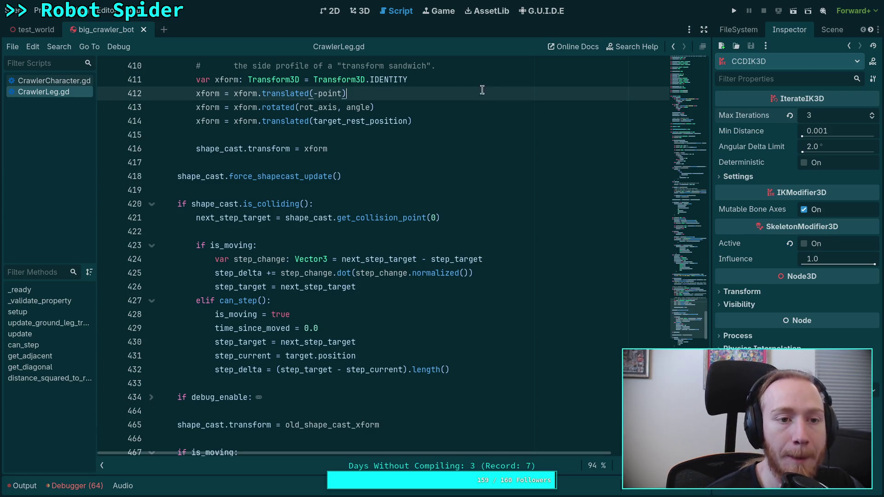
click(144, 29)
key(F5)
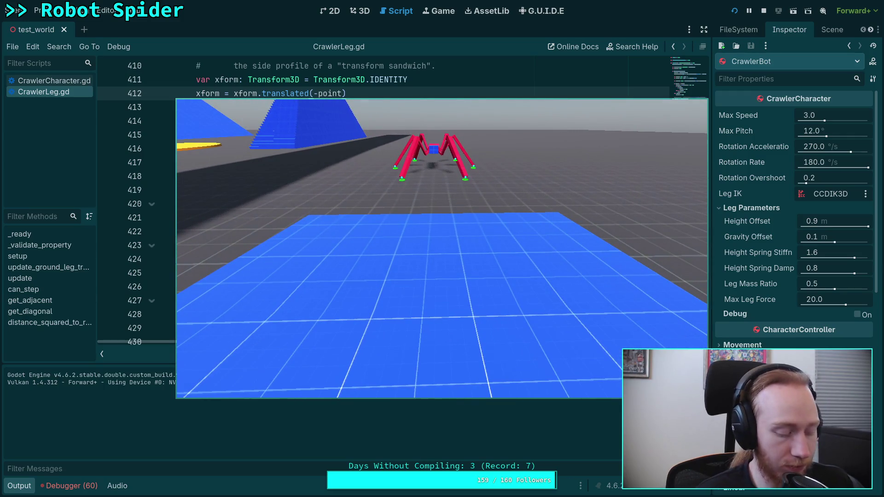
Step: Advance the running game six single physics ticks with the period key, watching the green leg-step rings
key(period)
key(period)
key(period)
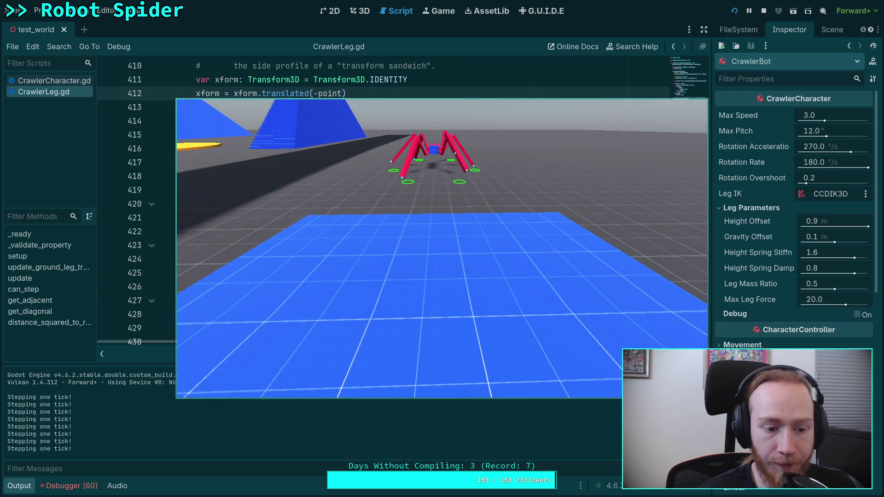
key(period)
key(period)
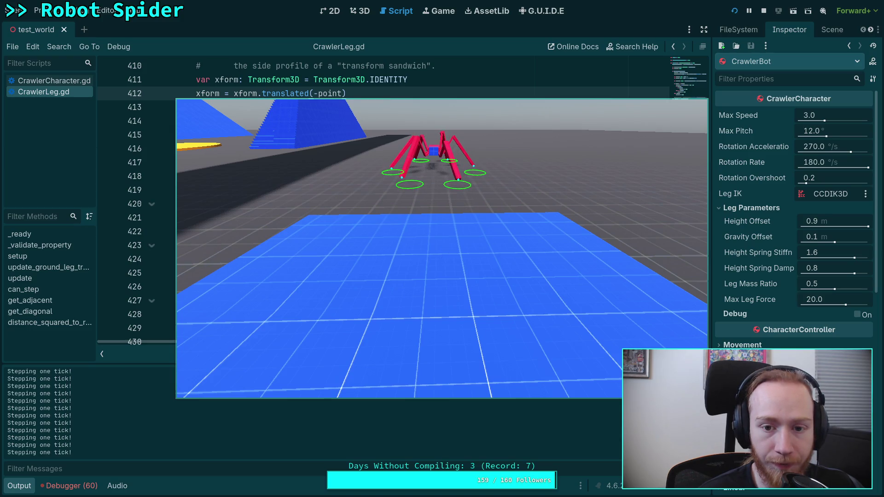
key(period)
key(period)
key(period)
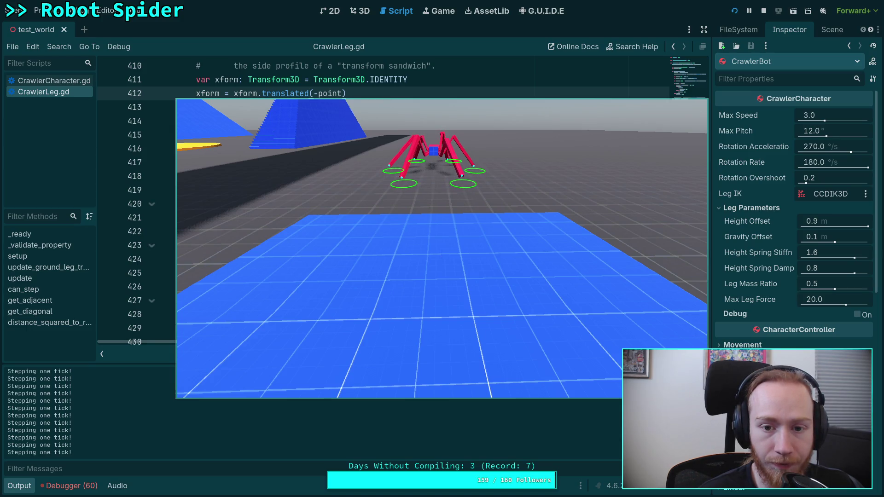
key(period)
key(period)
key(period)
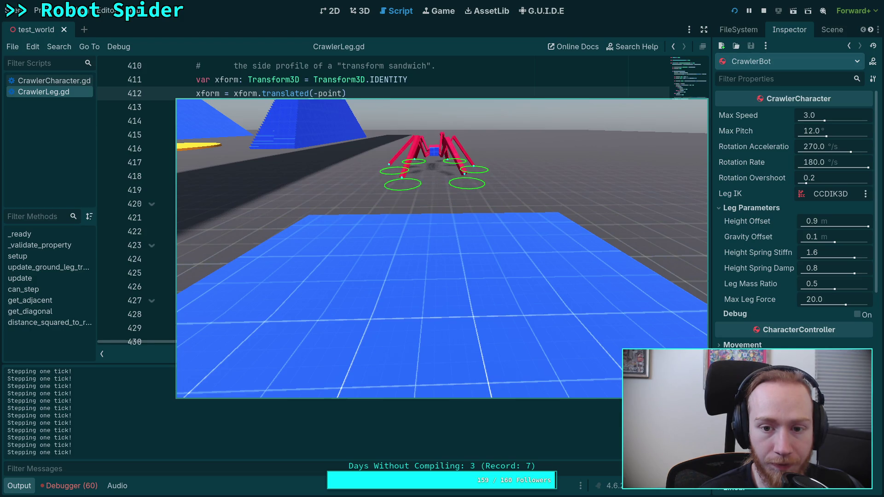
key(period)
key(period)
key(period)
key(period)
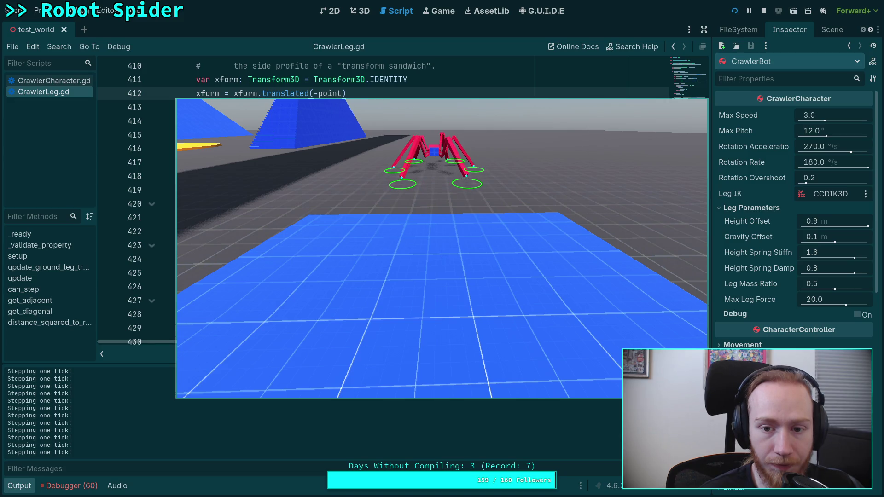
key(period)
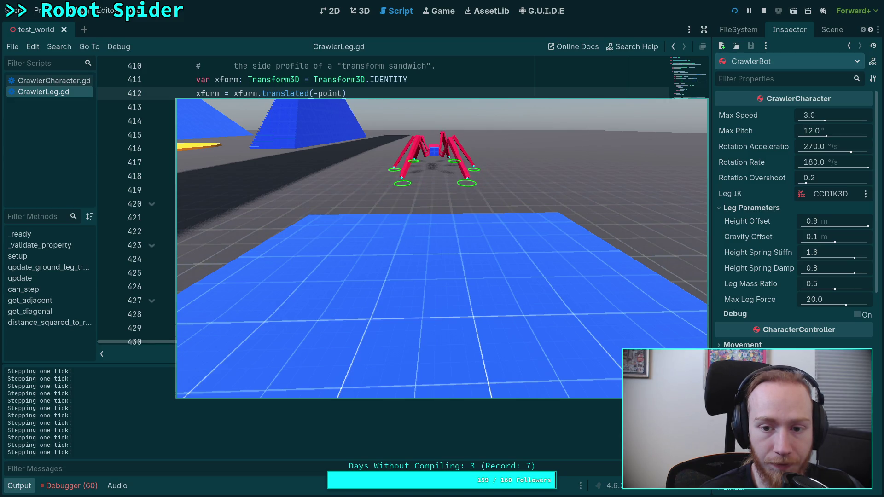
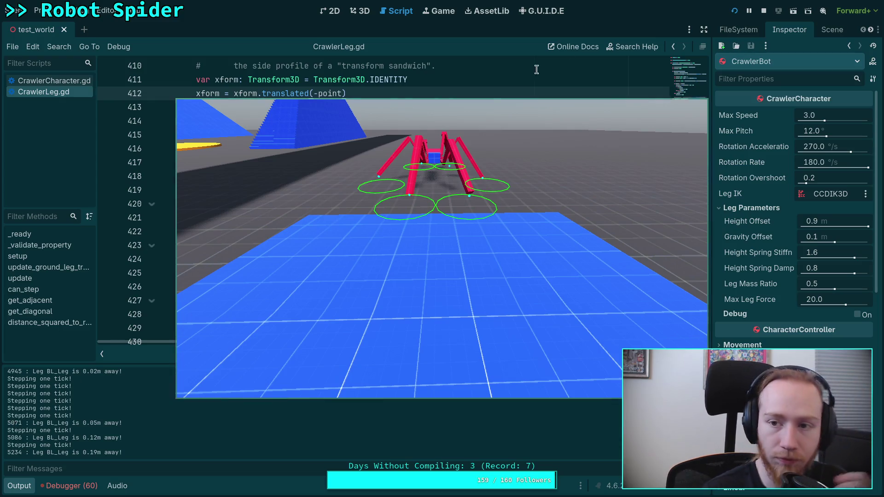
Step: Stop the running spider test scene to return to the CrawlerLeg.gd script
click(764, 10)
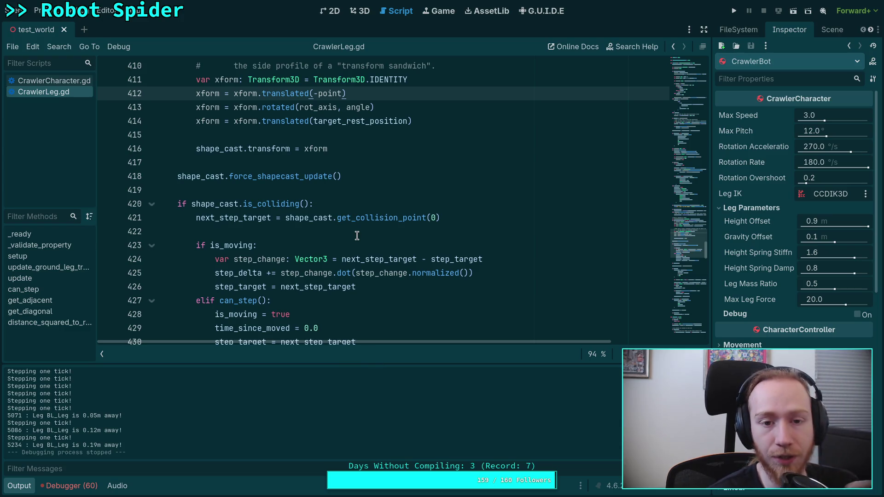
Step: Hide the output console and bring the line-392 distance threshold into view
scroll(355, 236, down, 1)
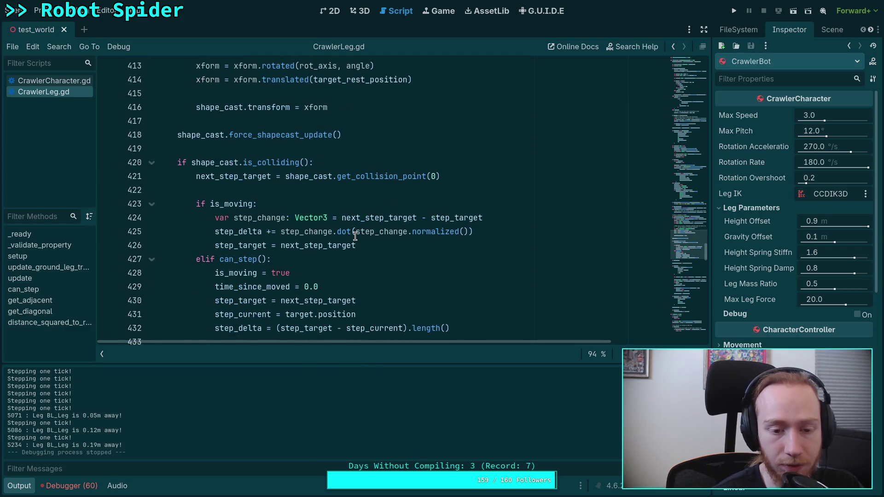
scroll(355, 236, down, 4)
scroll(355, 235, up, 8)
scroll(355, 235, down, 3)
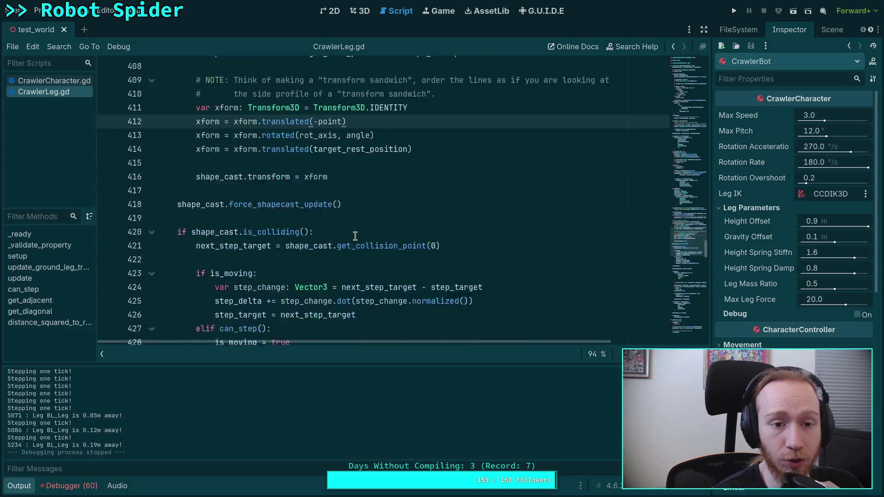
scroll(355, 235, up, 4)
click(19, 485)
scroll(327, 335, down, 4)
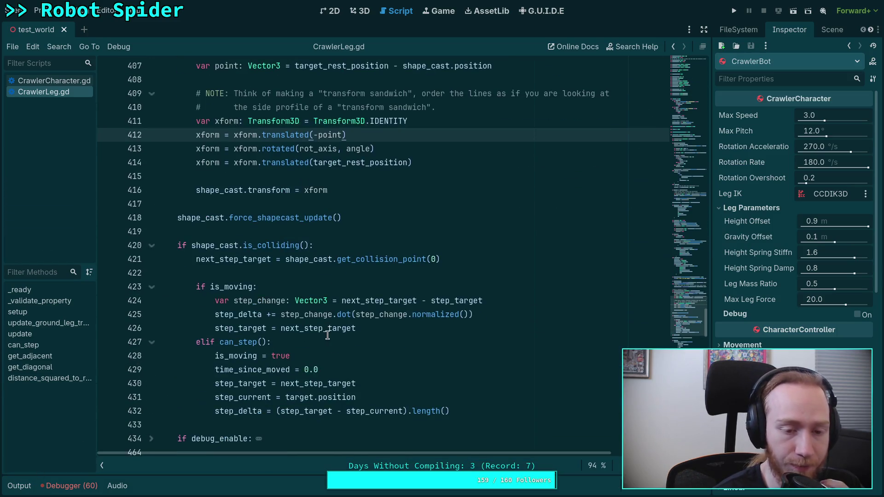
scroll(327, 335, down, 12)
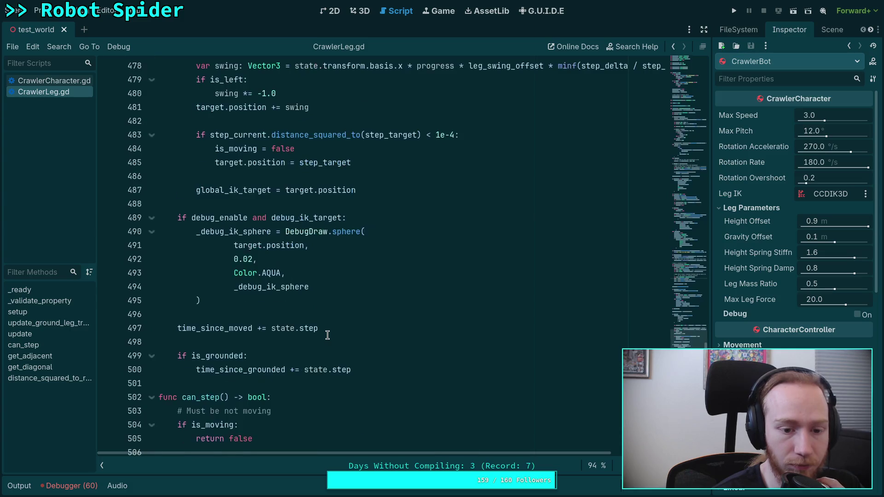
scroll(327, 335, up, 12)
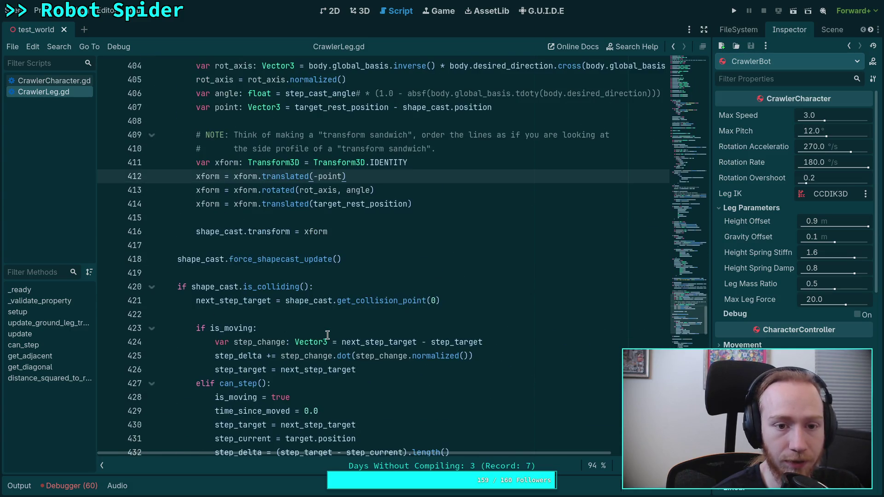
scroll(327, 335, up, 5)
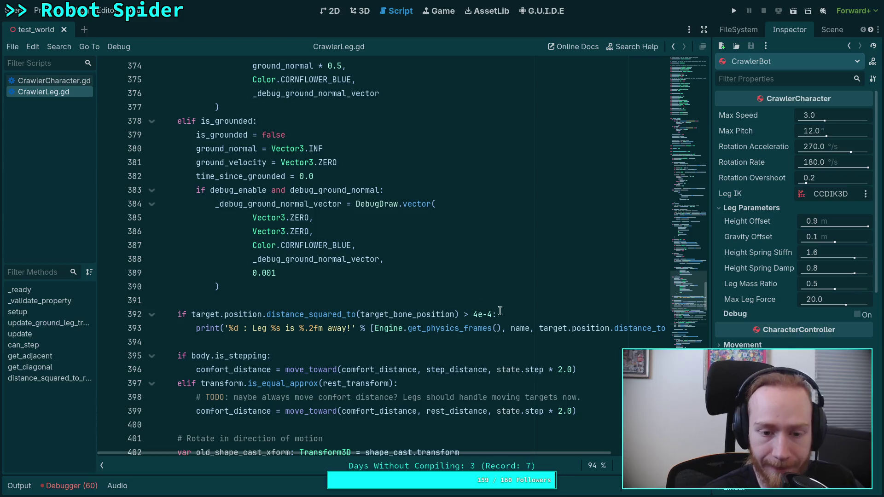
Step: Change the line-392 distance threshold from 4e-4 to 2.5e-3
click(547, 316)
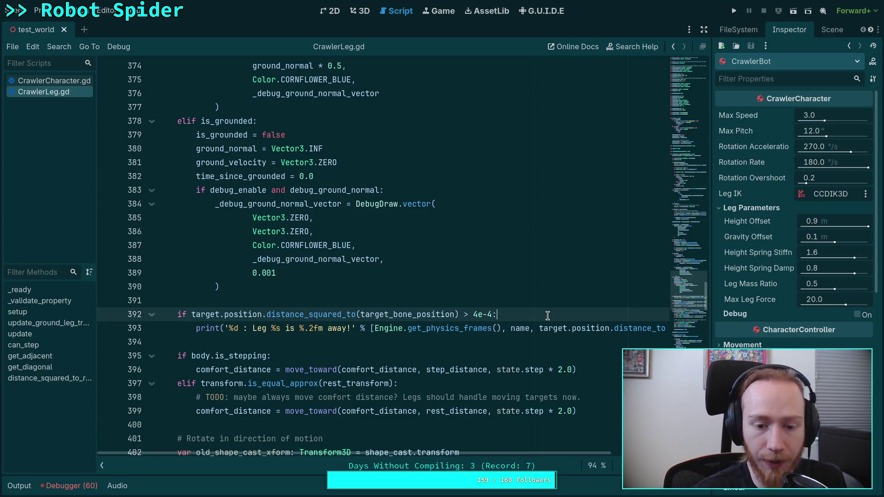
scroll(547, 315, up, 2)
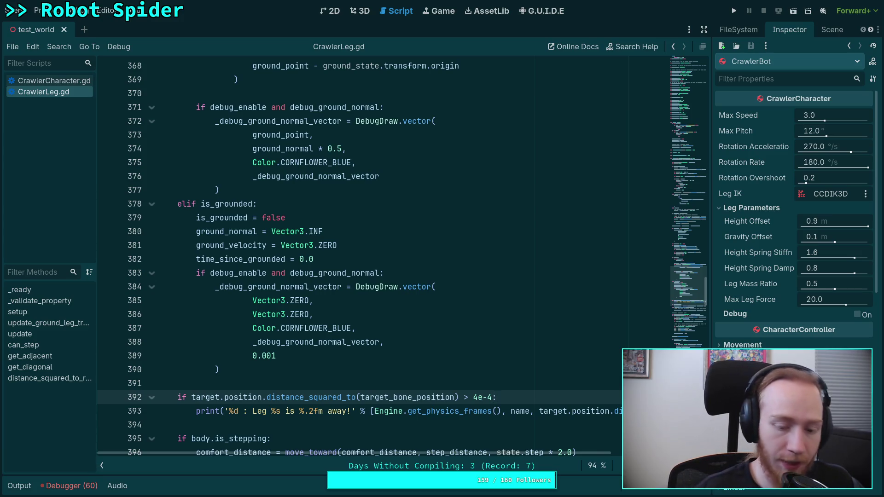
key(BackSpace)
text(3)
key(BackSpace)
text(2.5)
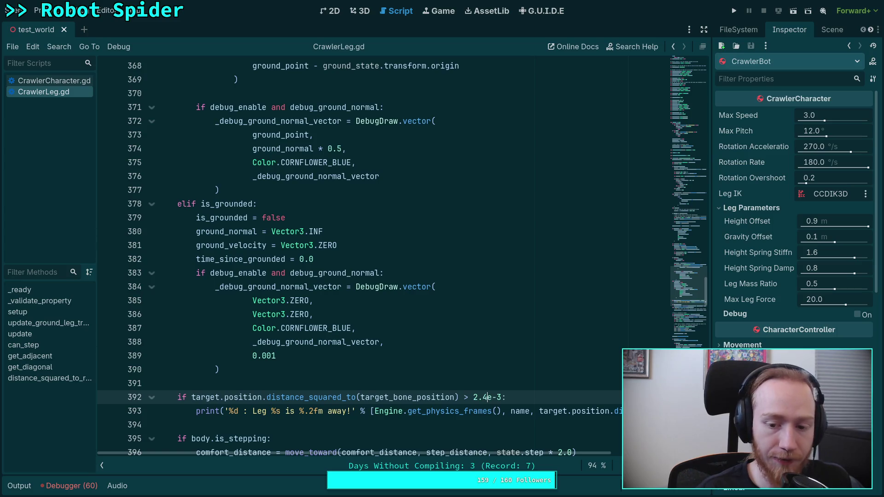
Step: Clear the recalled expression at the Python REPL prompt, then return to Godot
key(super+1)
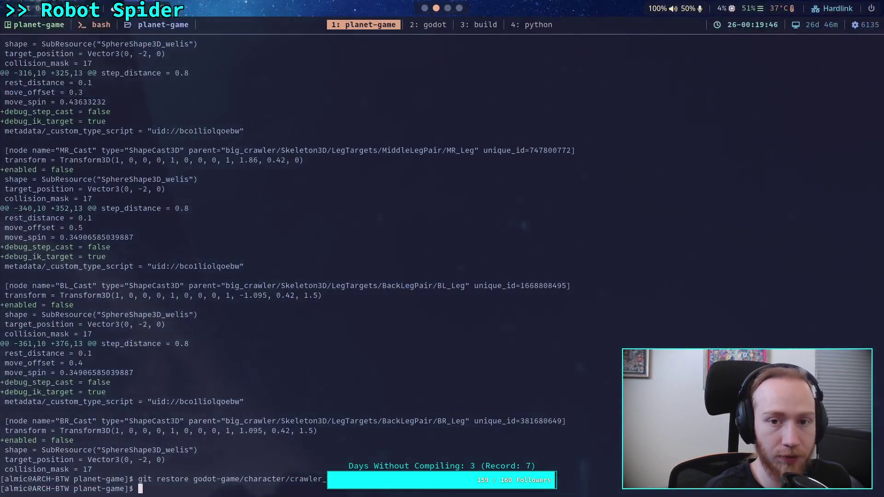
key(super+4)
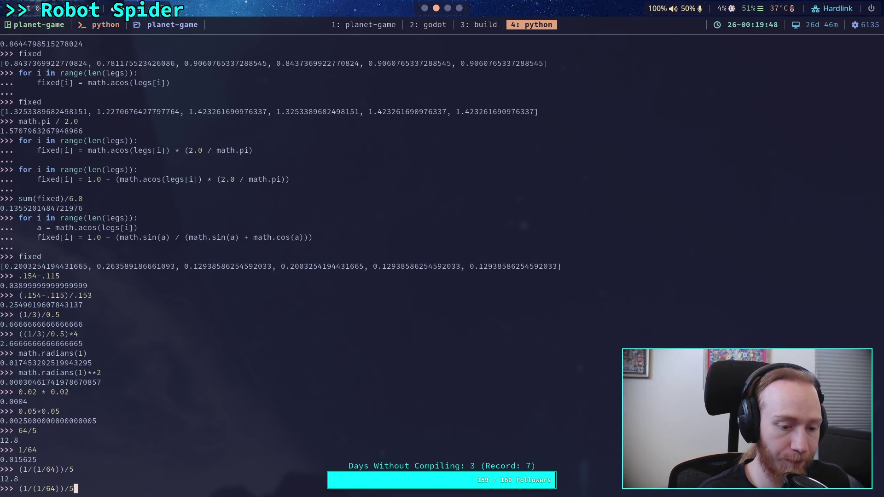
key(BackSpace)
key(BackSpace)
key(BackSpace)
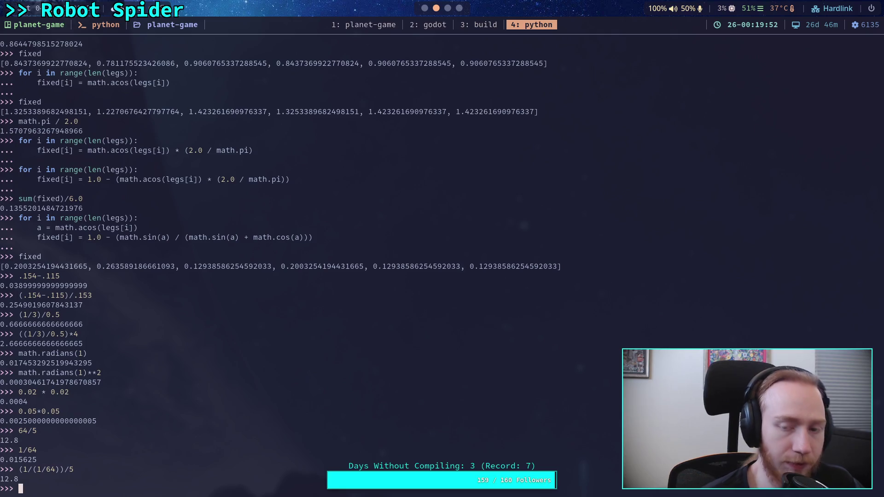
key(super+2)
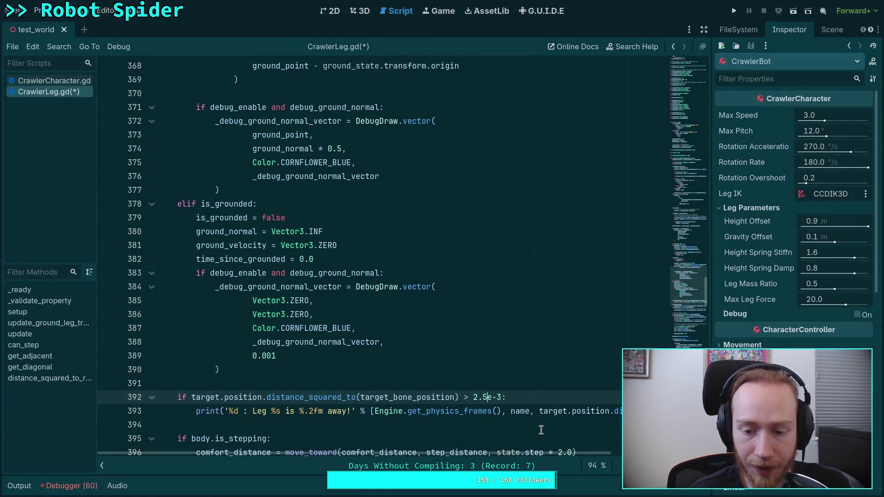
Step: Delete the print statement on line 393, leaving an empty indented line under the check
scroll(541, 430, down, 1)
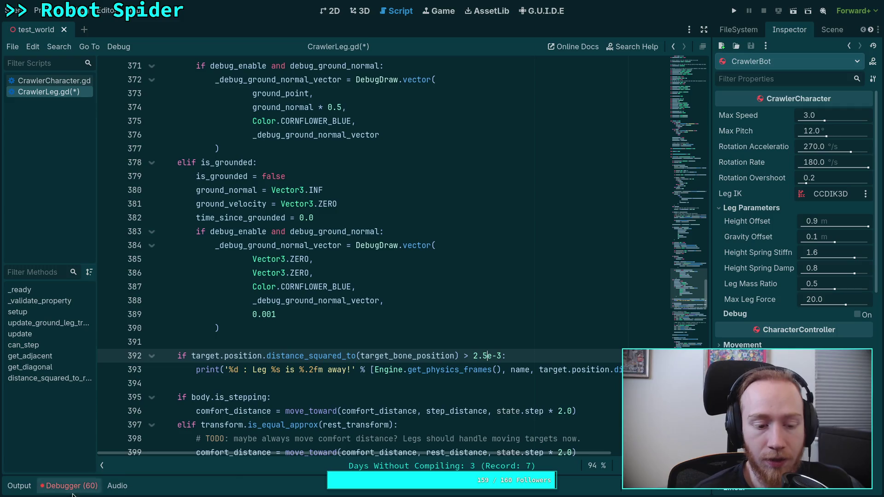
triple_click(197, 370)
key(BackSpace)
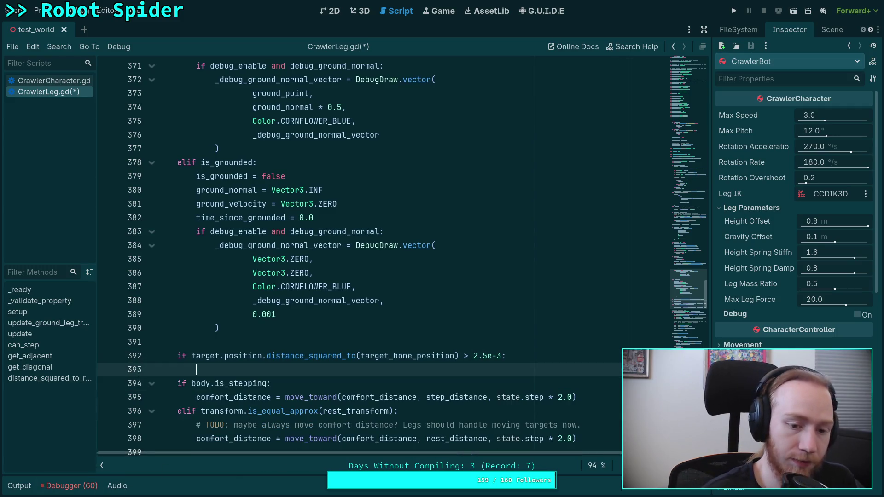
key(Return)
key(Up)
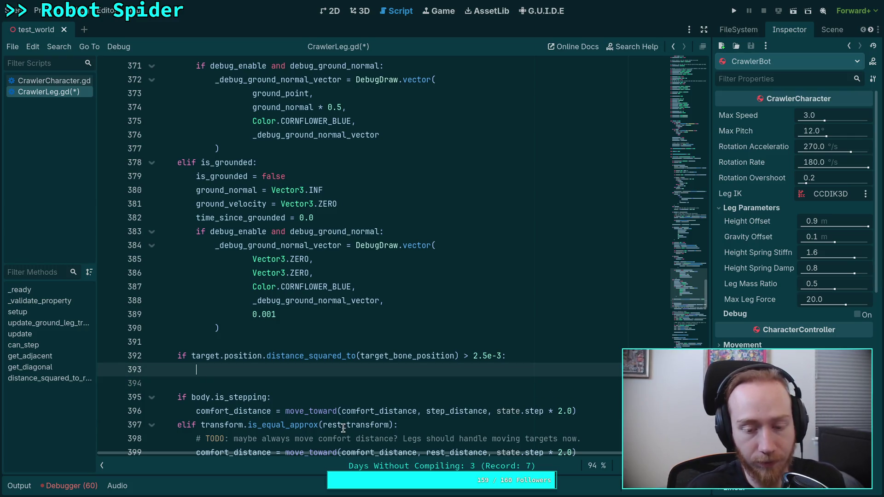
scroll(341, 398, down, 1)
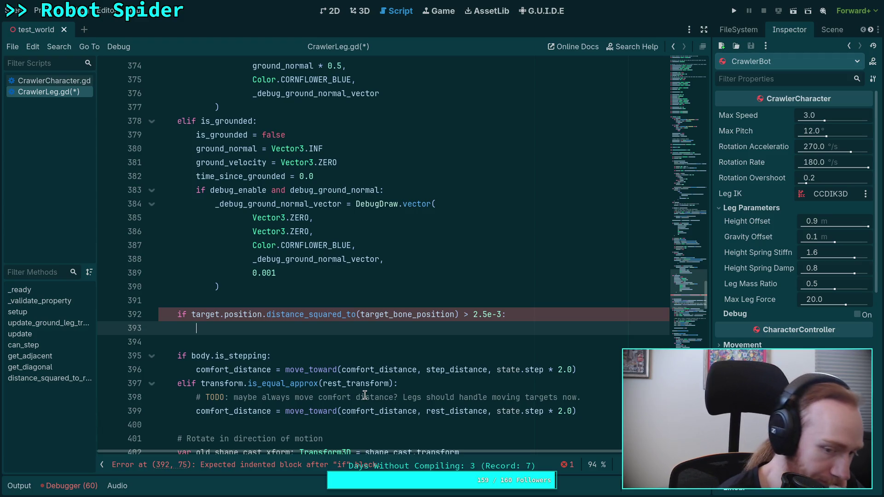
scroll(365, 395, down, 4)
scroll(374, 389, down, 4)
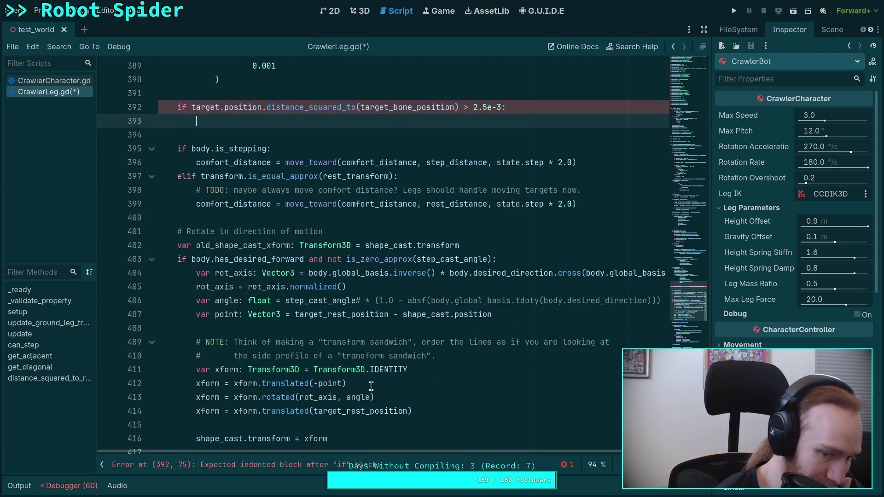
scroll(378, 386, up, 3)
scroll(378, 385, up, 3)
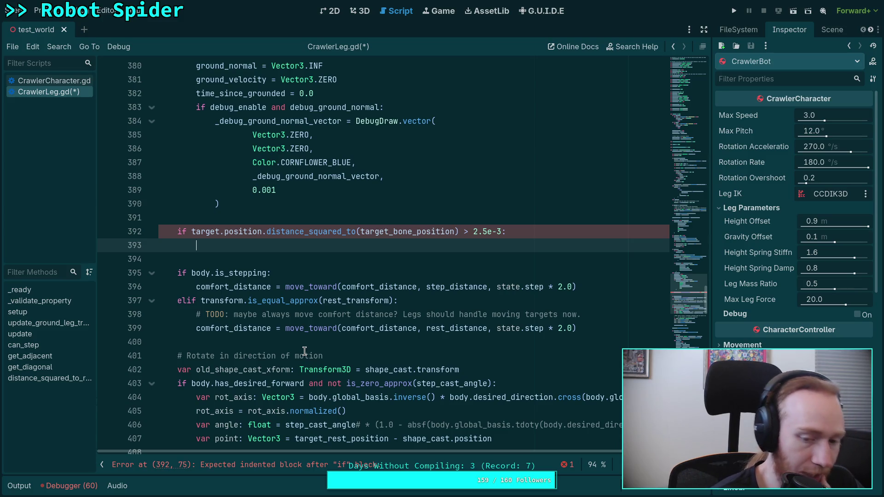
scroll(389, 328, down, 16)
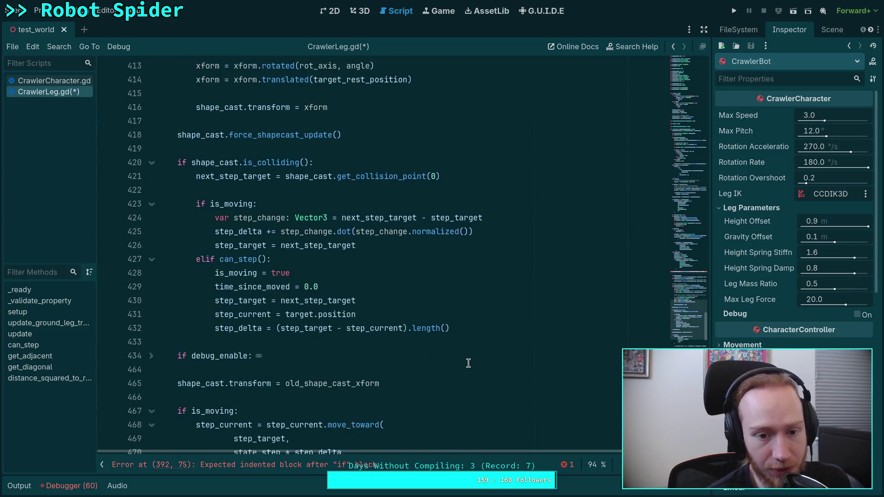
Step: Build the line-392 check: target.position.distance_squared_to(target_bone_position) against 2.5e-3
scroll(468, 363, down, 14)
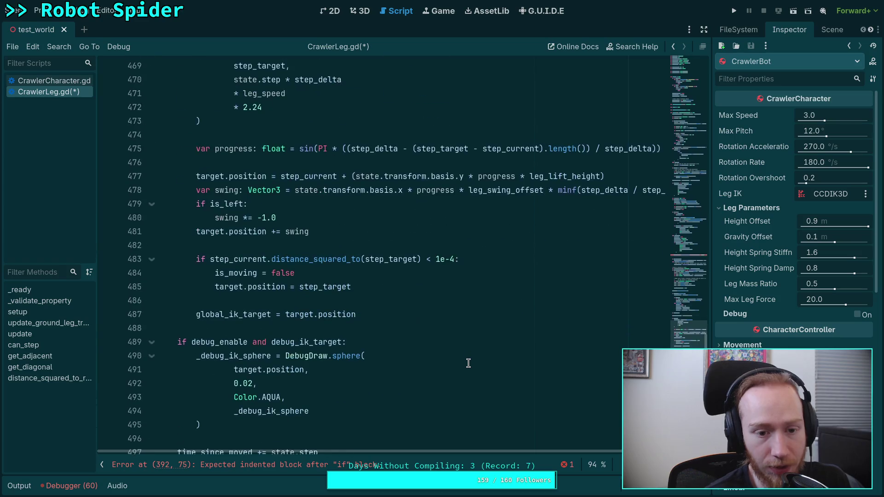
double_click(225, 314)
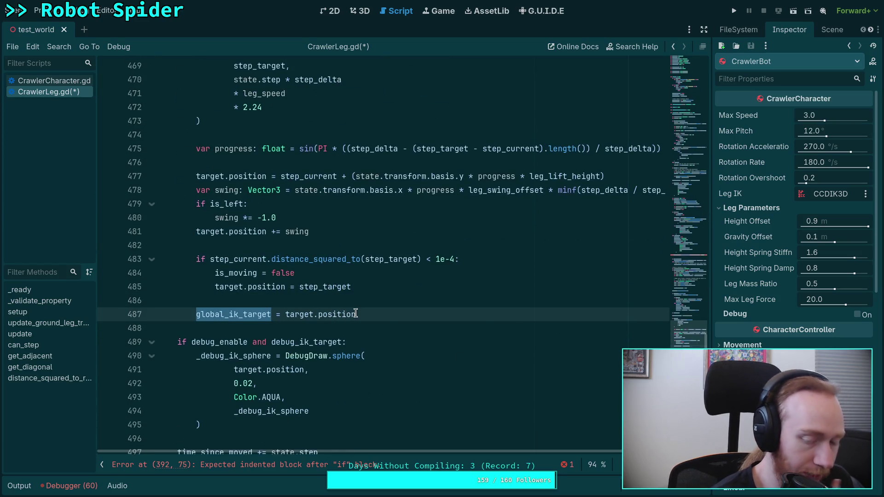
mouse_move(356, 314)
scroll(355, 314, up, 3)
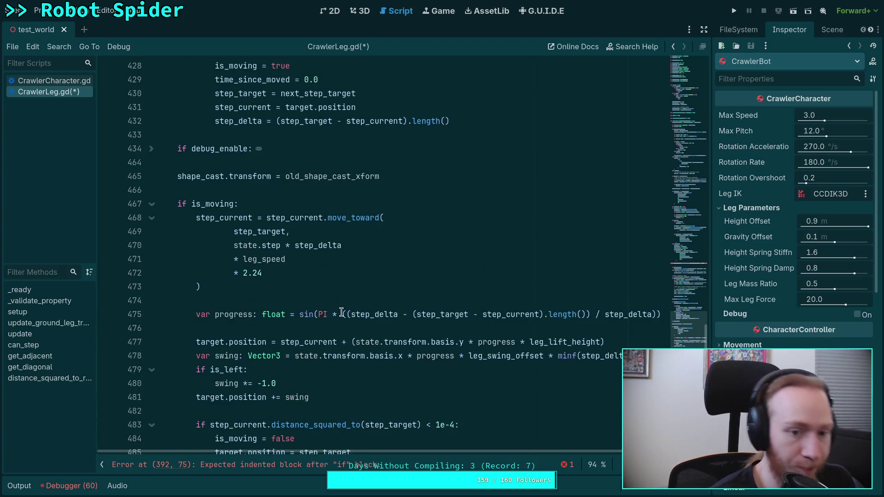
scroll(361, 310, down, 1)
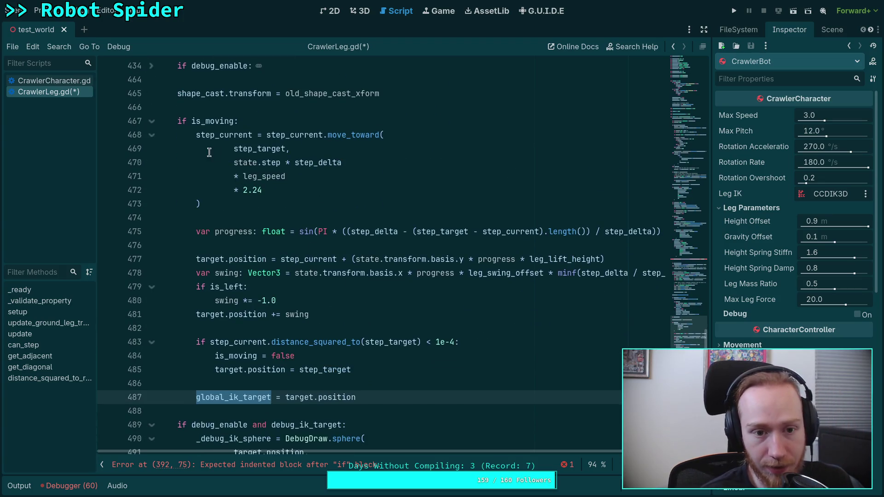
mouse_move(295, 263)
scroll(295, 263, up, 7)
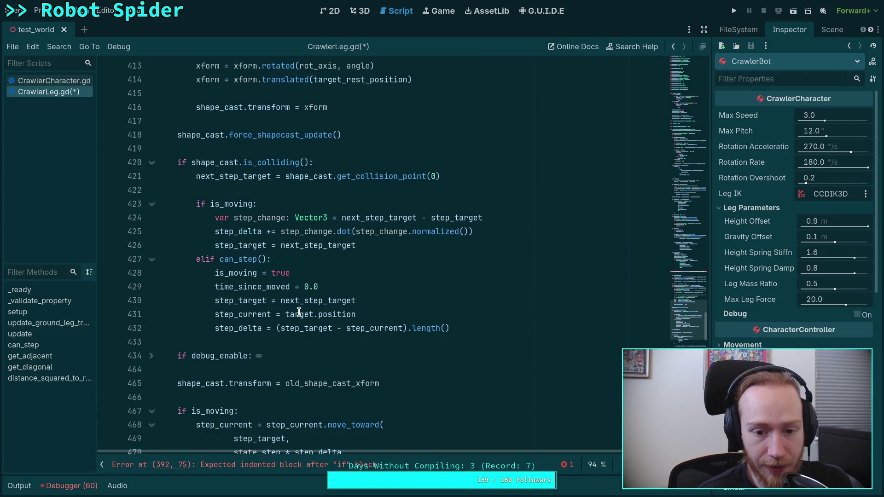
drag(286, 314, 367, 317)
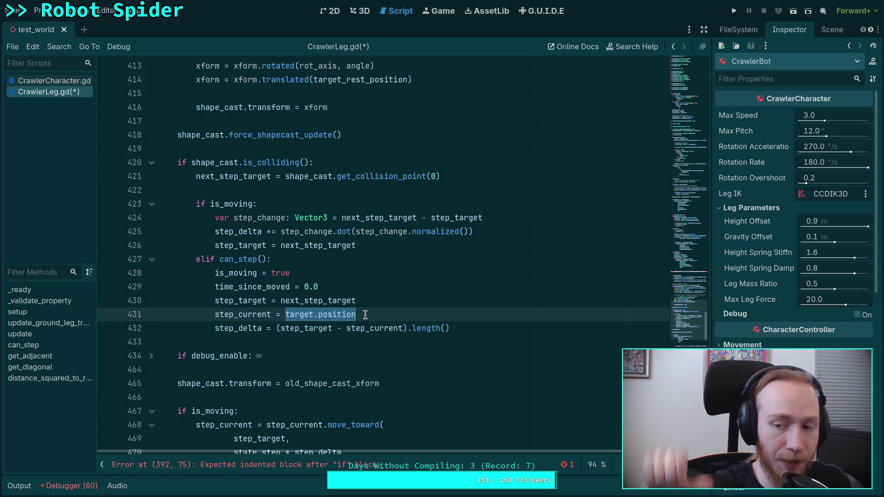
scroll(368, 304, up, 12)
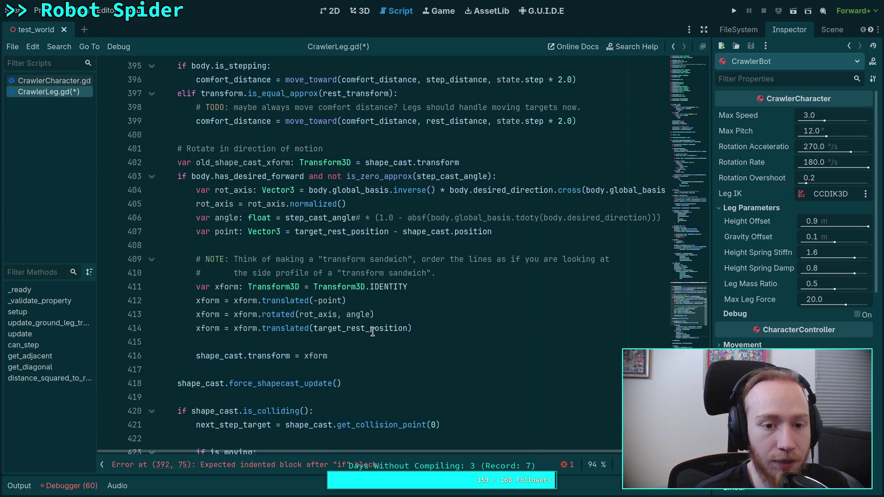
click(373, 286)
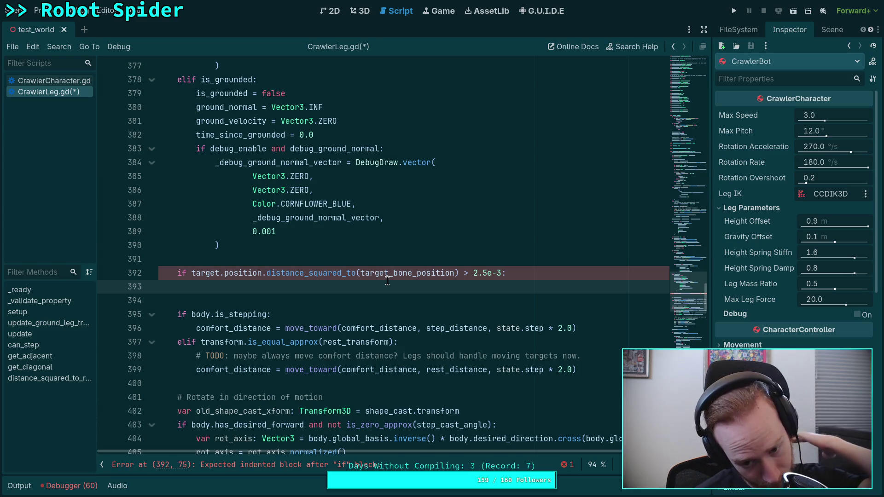
Step: Add the comment '# Snap target to end bone' inside the distance check
text(# )
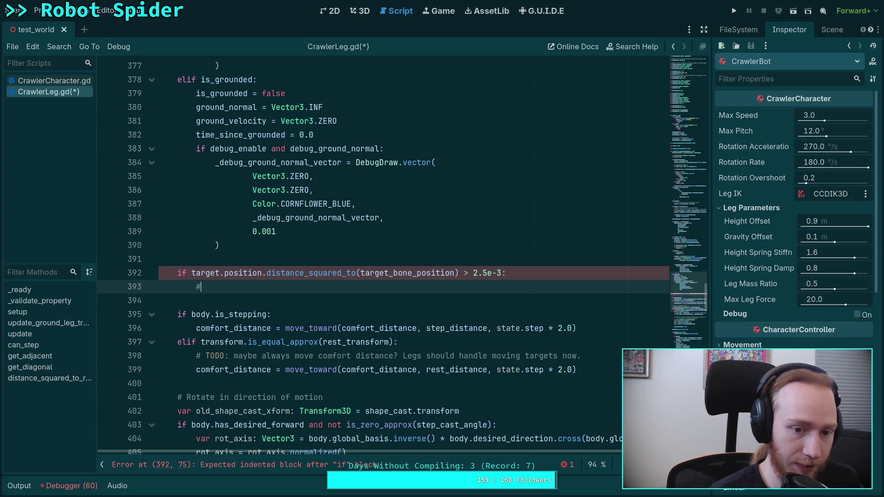
text(Snap t)
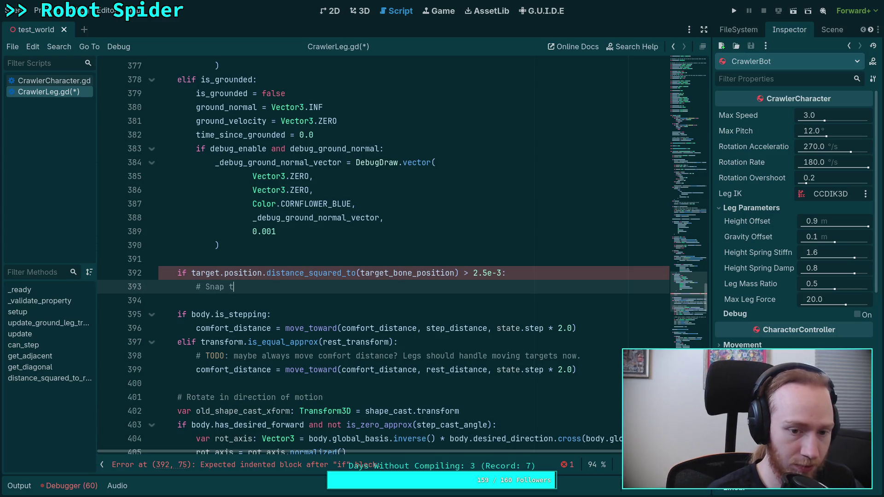
text(arget to end bone)
key(Return)
scroll(266, 332, up, 1)
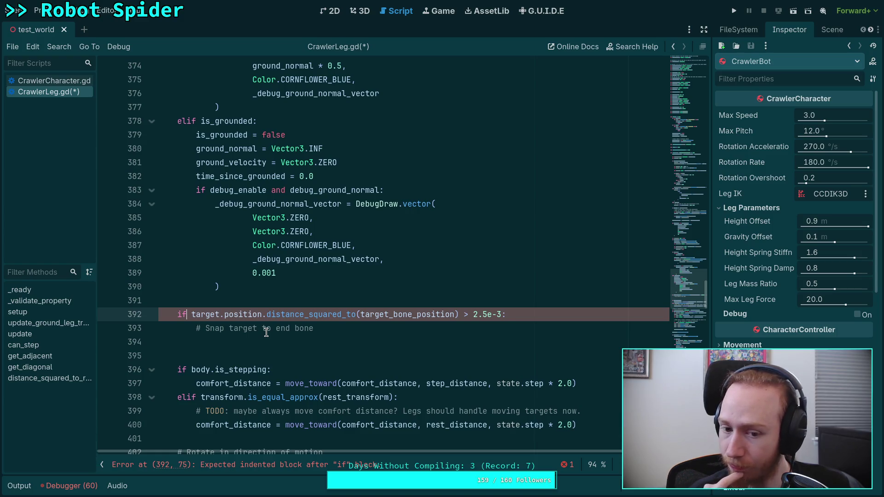
click(281, 342)
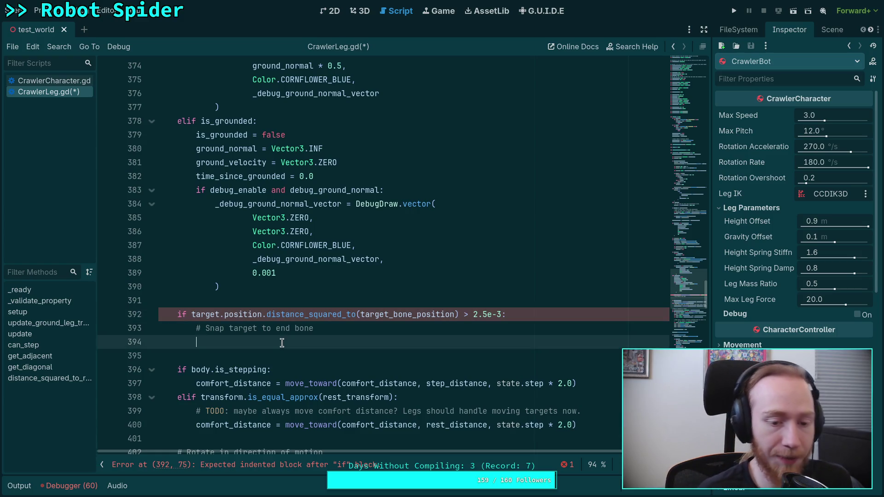
Step: Set target.position = target_bone_position, save the script and run the game
text(target)
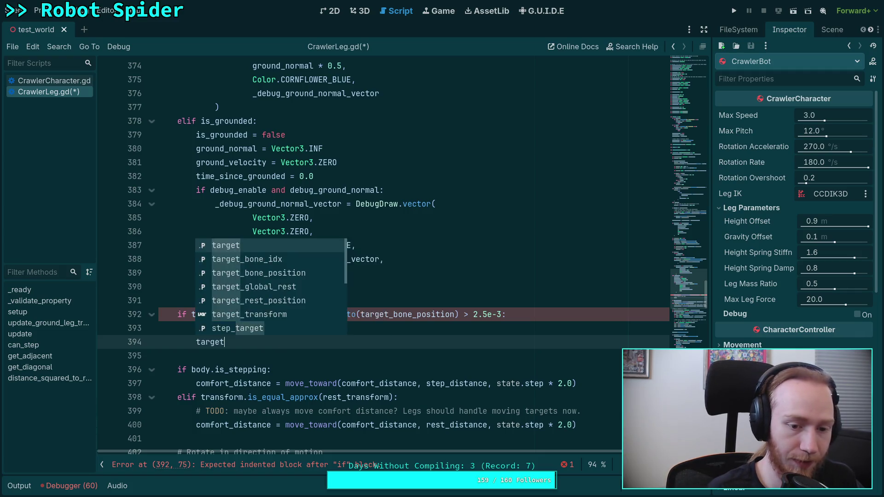
text(.position = tar)
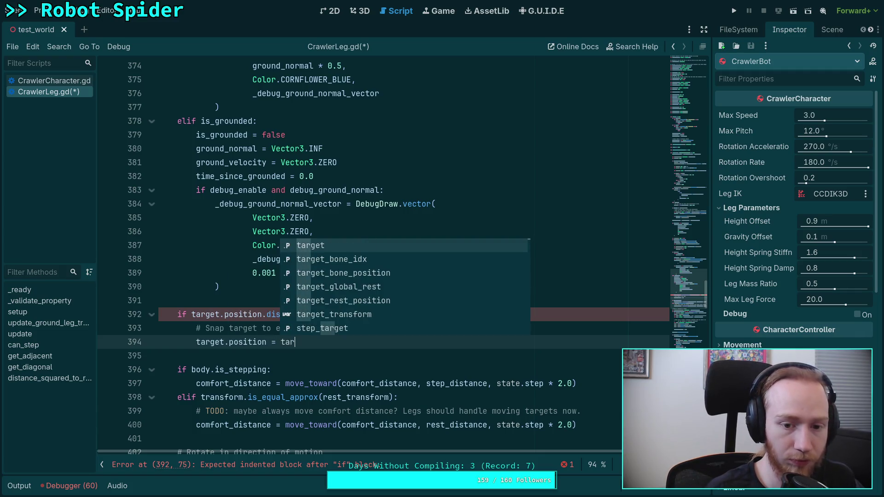
key(Return)
key(ctrl+s)
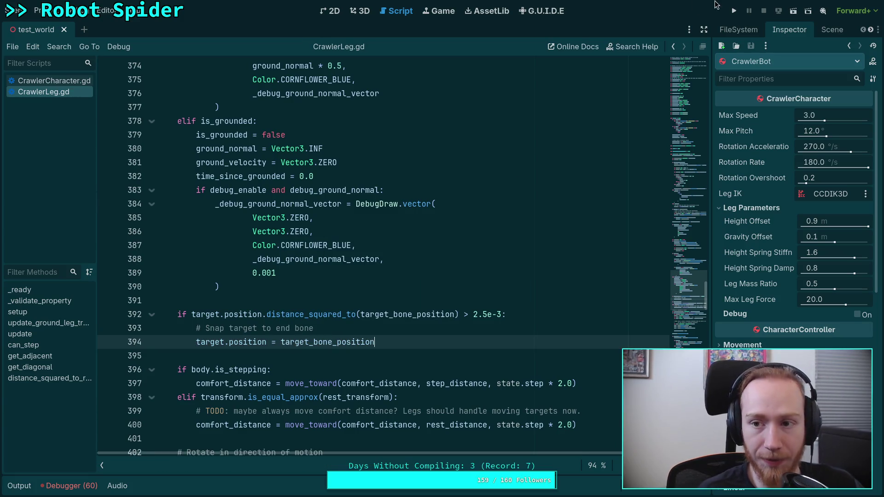
key(F5)
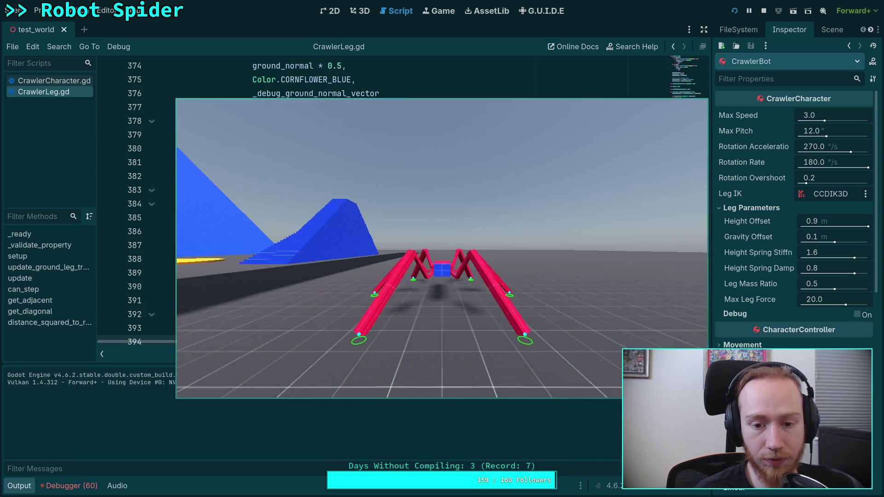
Step: Walk and turn the spider with the W, A and S keys to watch its legs step
key(s)
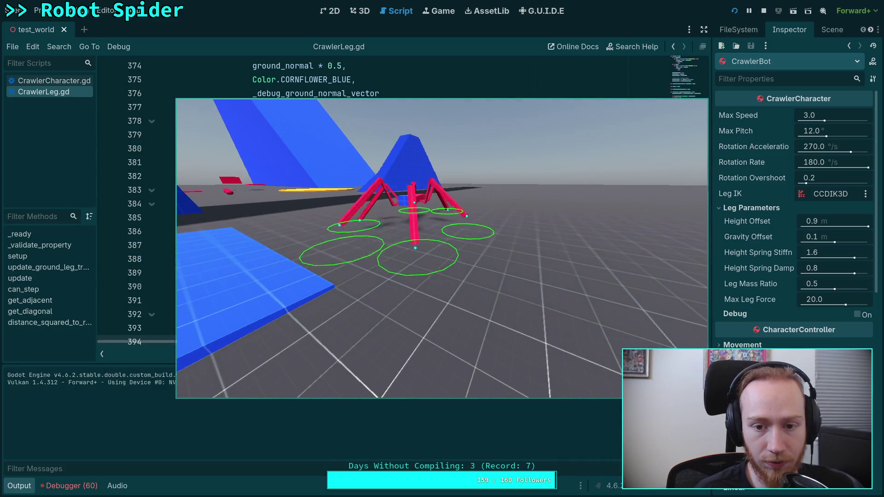
key(s)
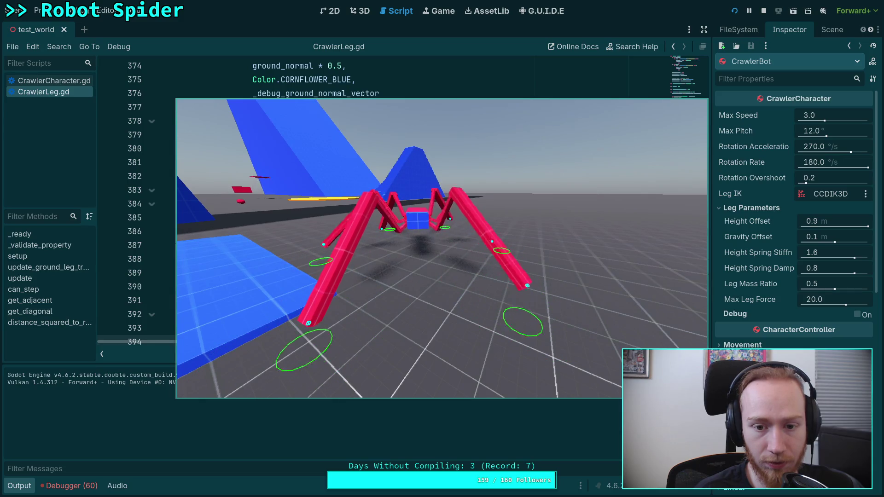
key(w)
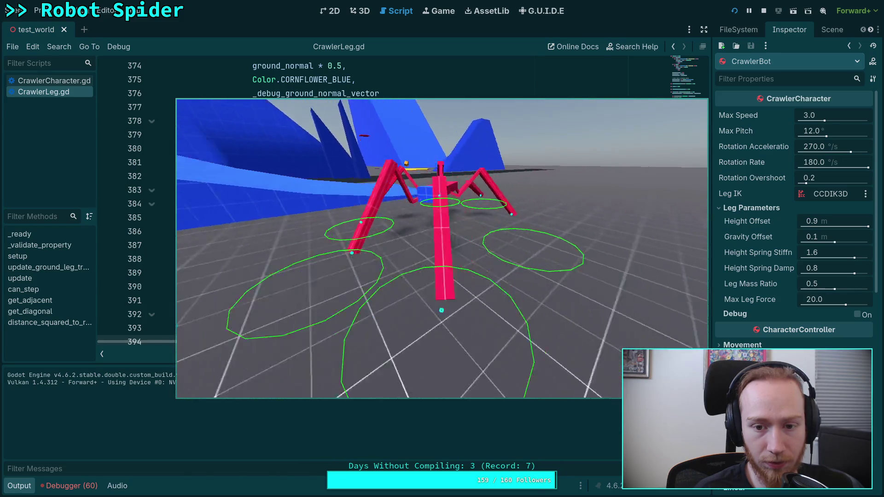
key(a)
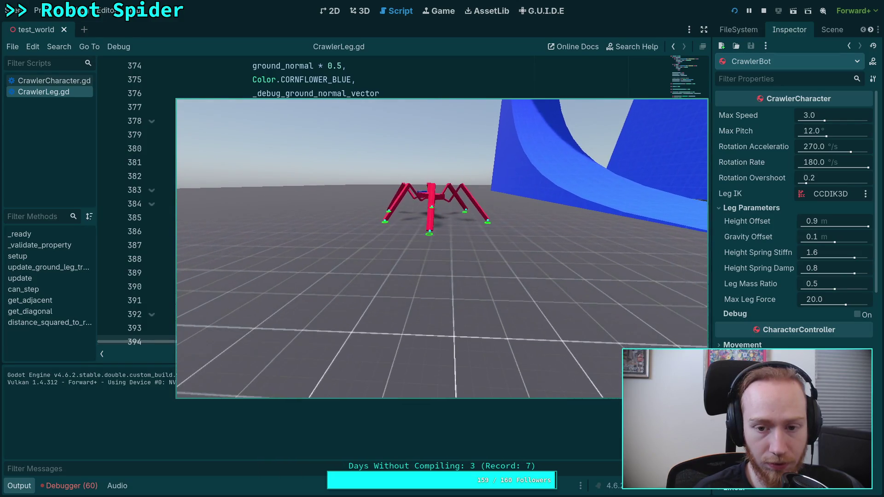
key(s)
key(w)
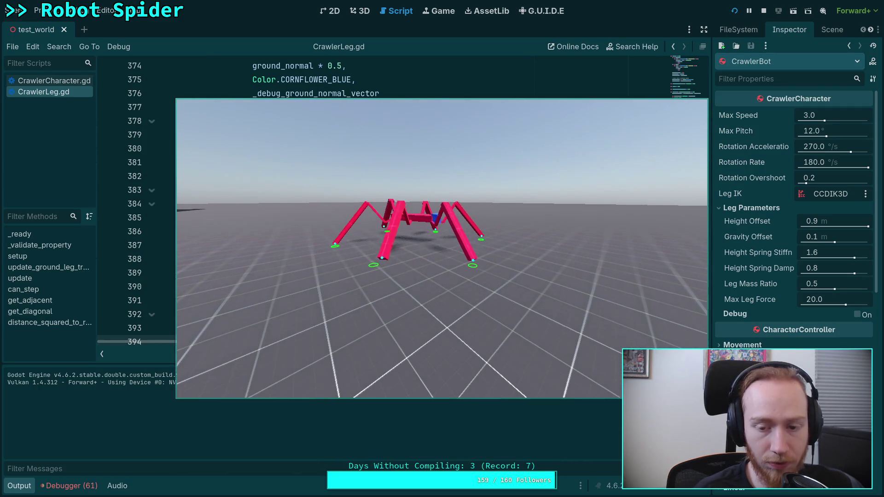
key(a)
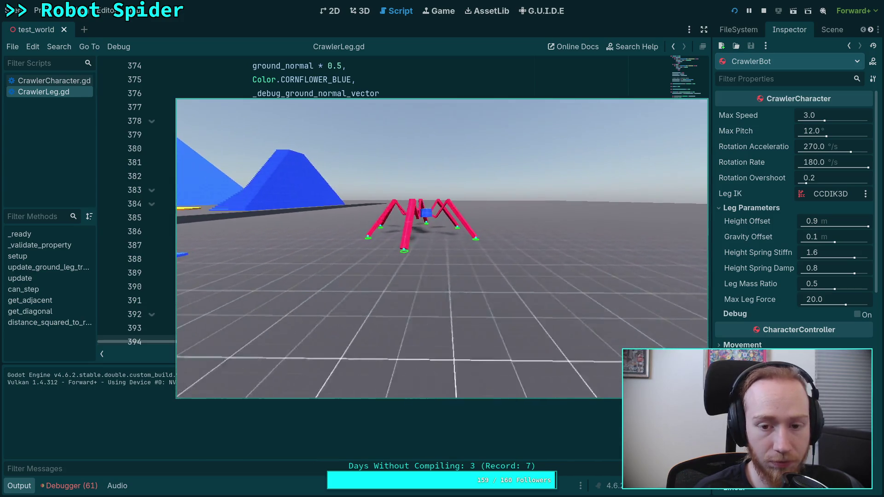
key(w)
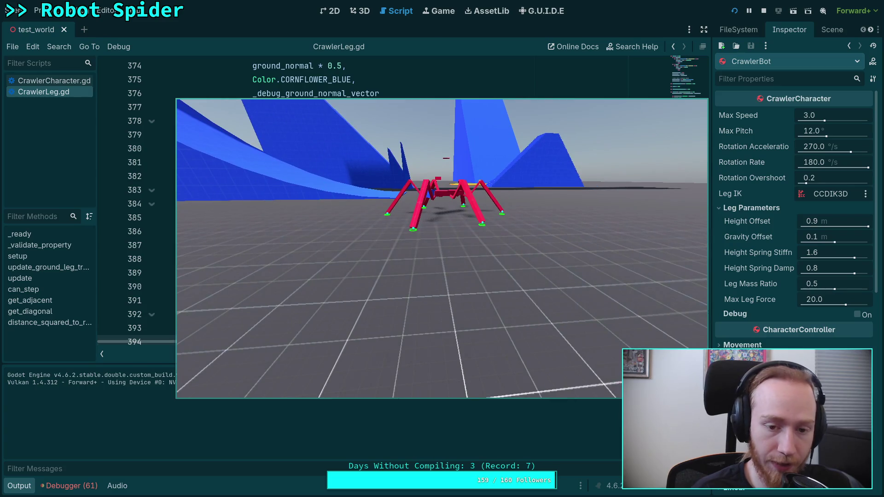
key(s)
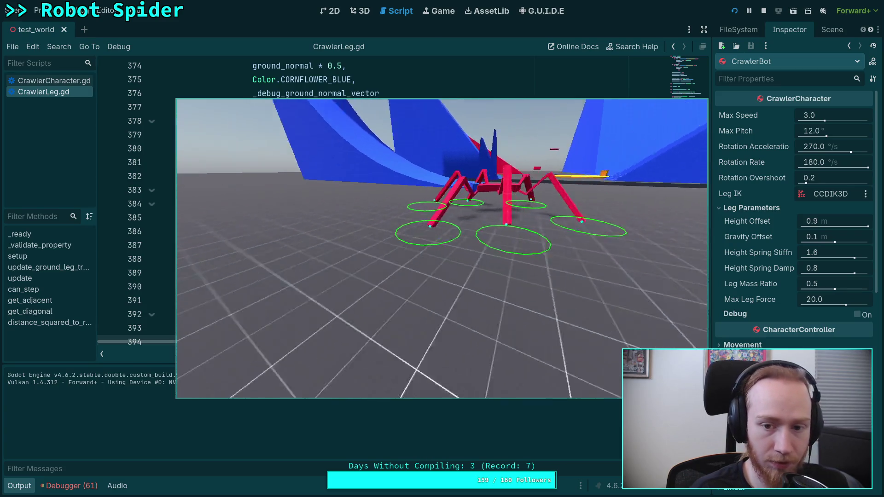
key(a)
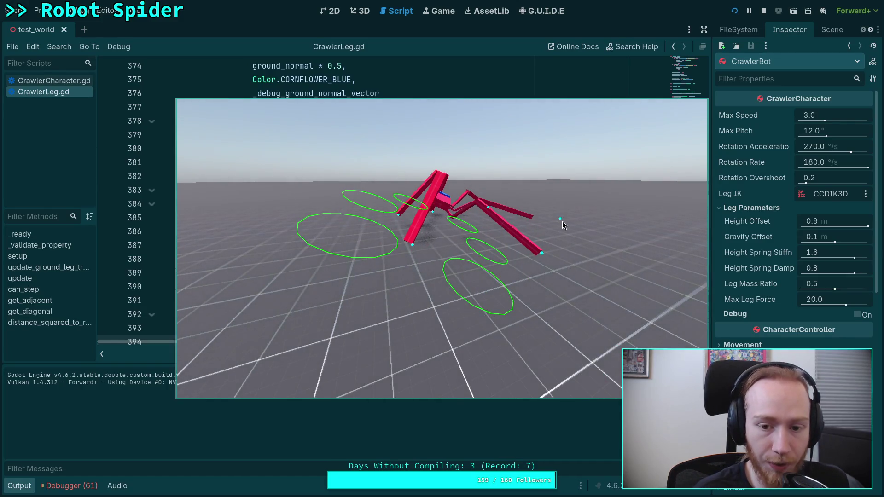
Step: Single-step the simulation three ticks to inspect the leg poses, then stop the game
key(period)
key(period)
key(period)
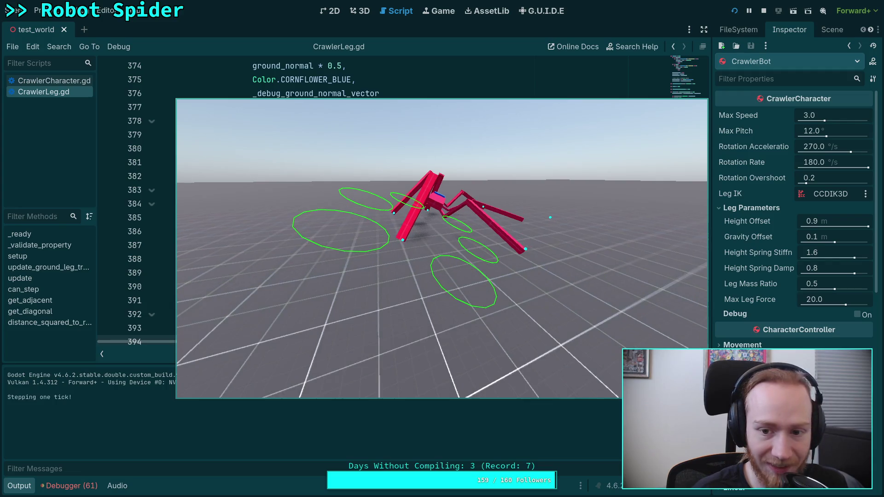
key(period)
key(period)
key(period)
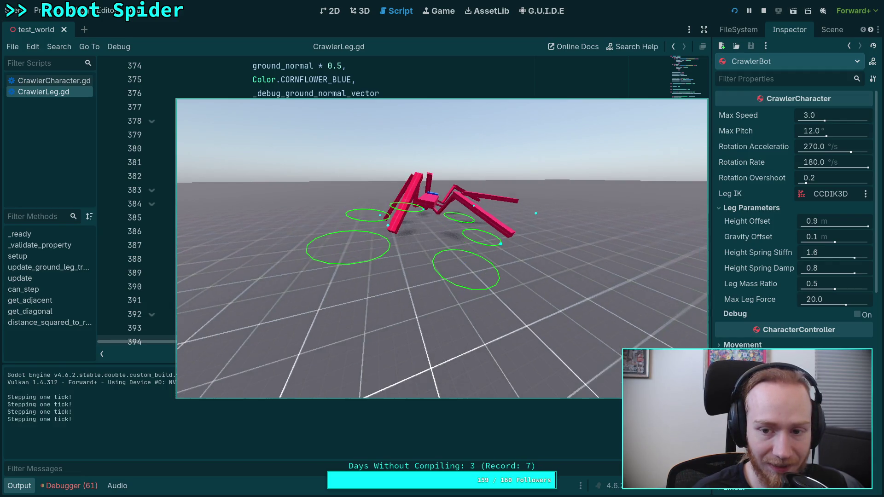
key(period)
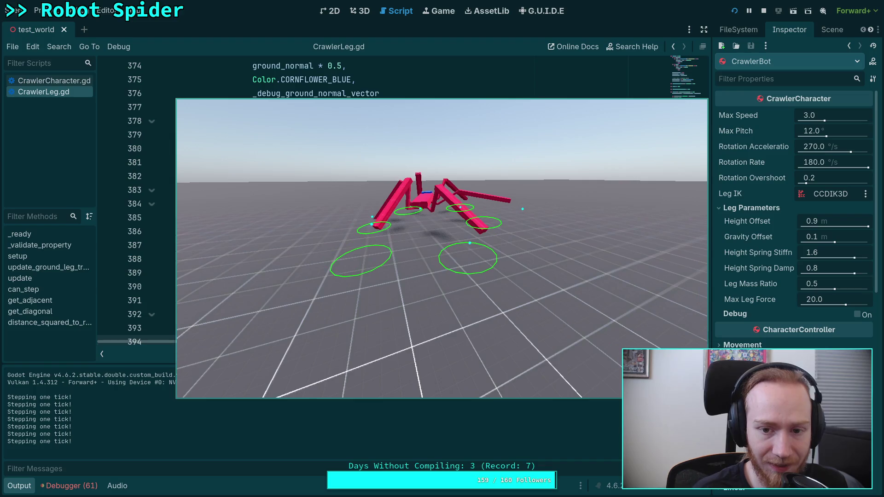
click(763, 10)
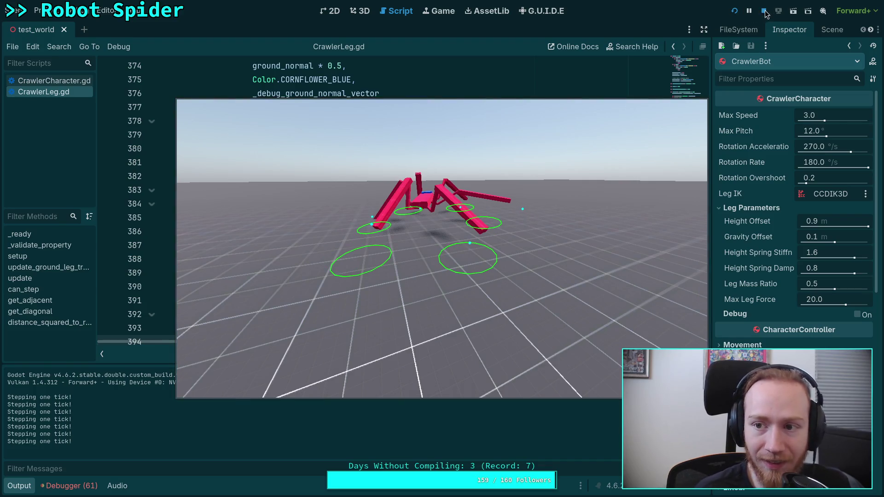
scroll(314, 290, down, 3)
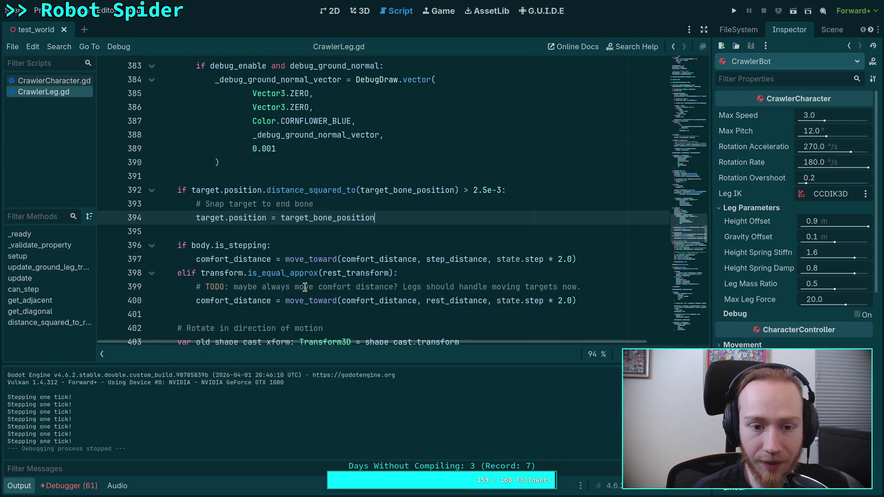
double_click(211, 217)
scroll(254, 263, up, 15)
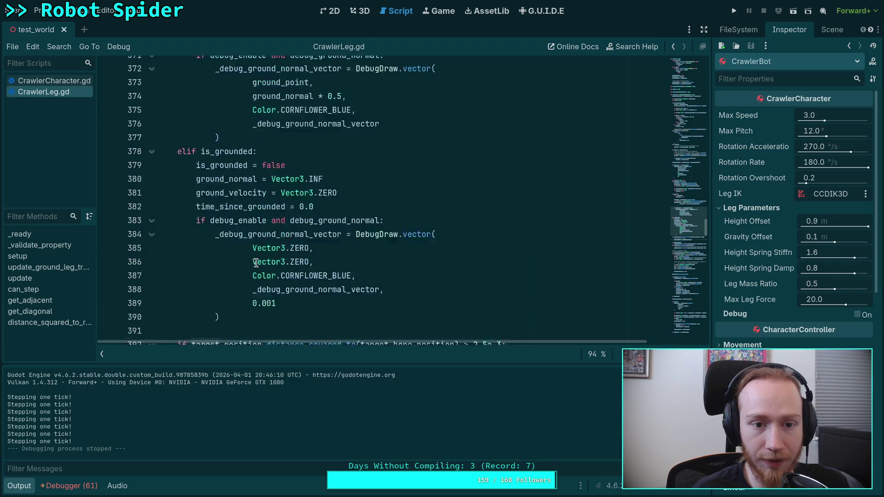
scroll(254, 261, up, 5)
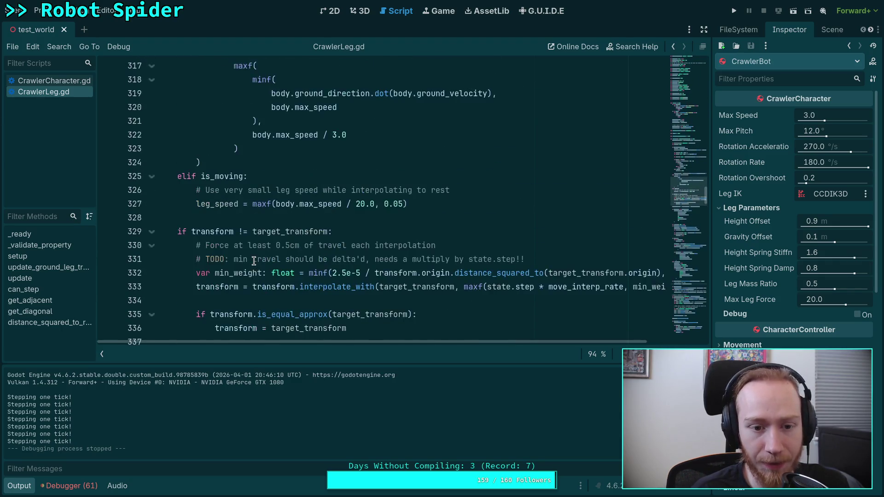
scroll(254, 261, down, 5)
click(19, 486)
scroll(273, 293, down, 20)
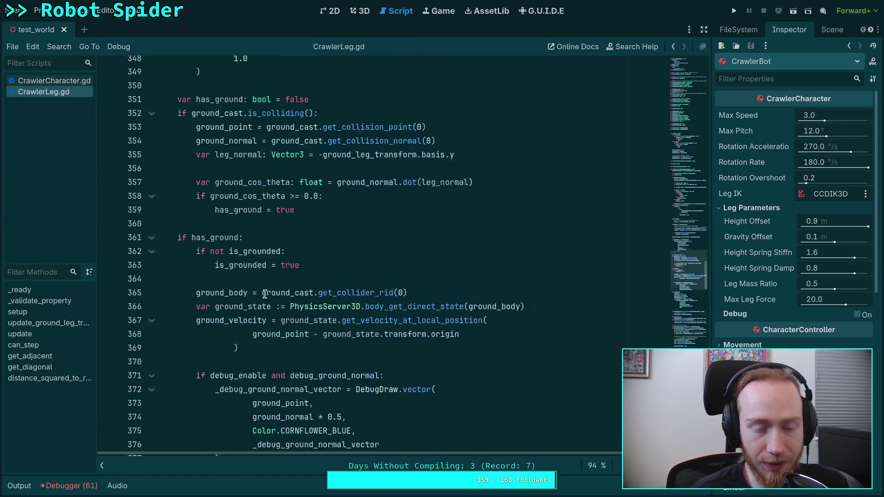
scroll(273, 293, down, 7)
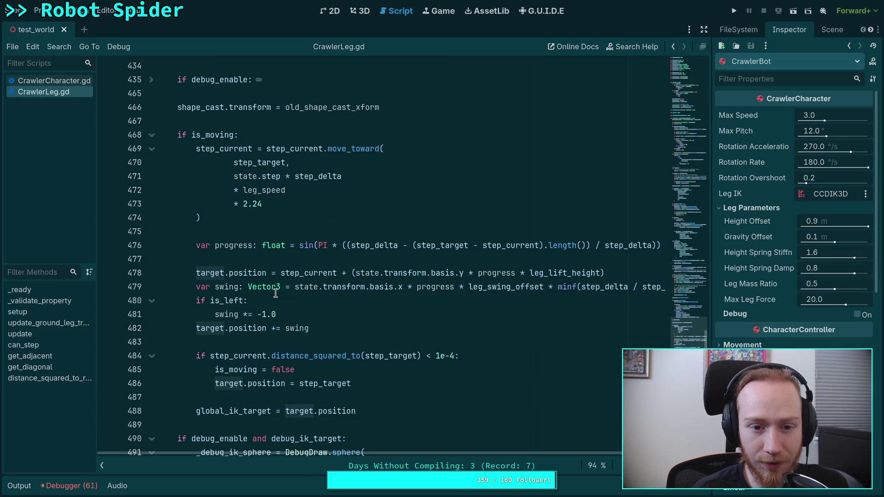
scroll(275, 294, down, 2)
scroll(275, 293, up, 2)
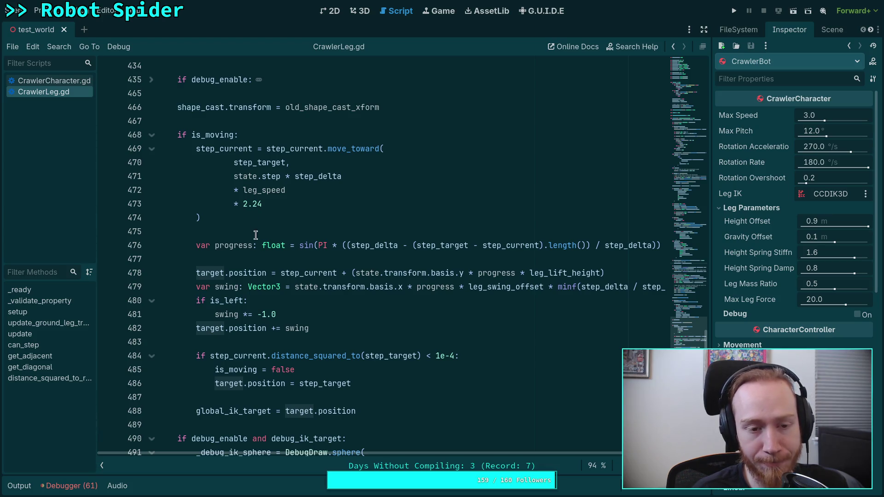
mouse_move(279, 282)
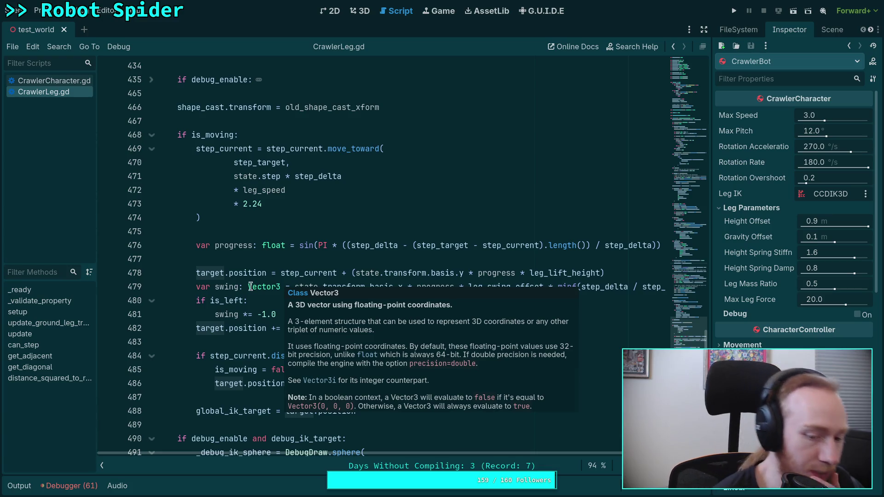
scroll(280, 324, down, 5)
scroll(305, 358, up, 3)
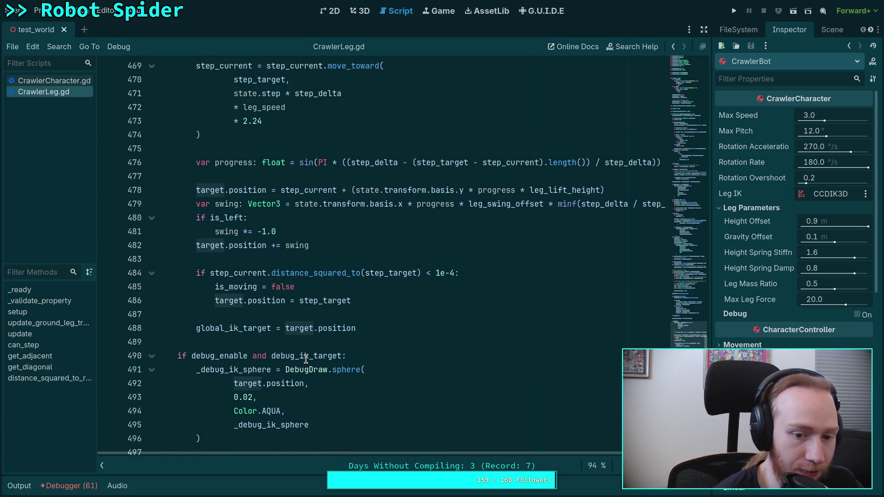
scroll(306, 359, up, 3)
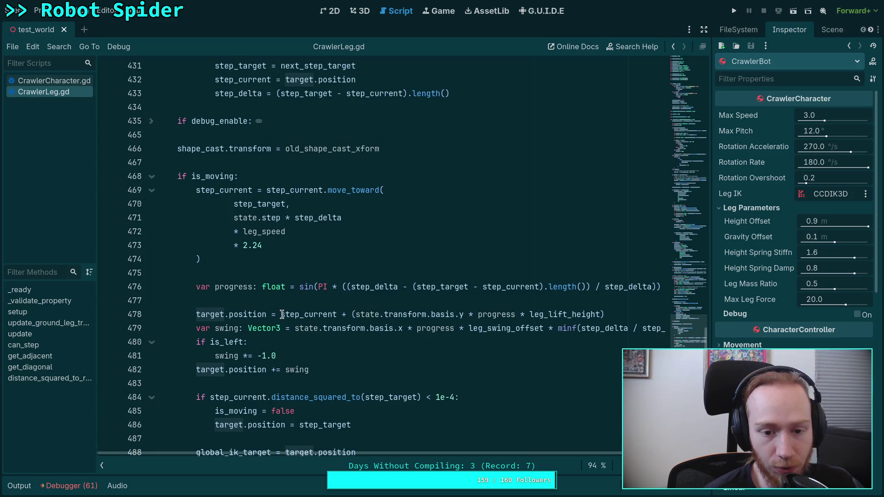
mouse_move(281, 315)
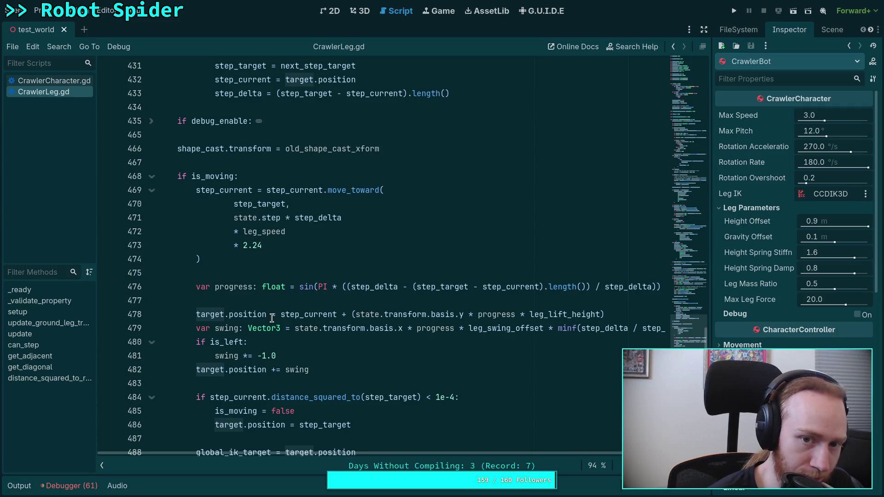
scroll(272, 318, up, 3)
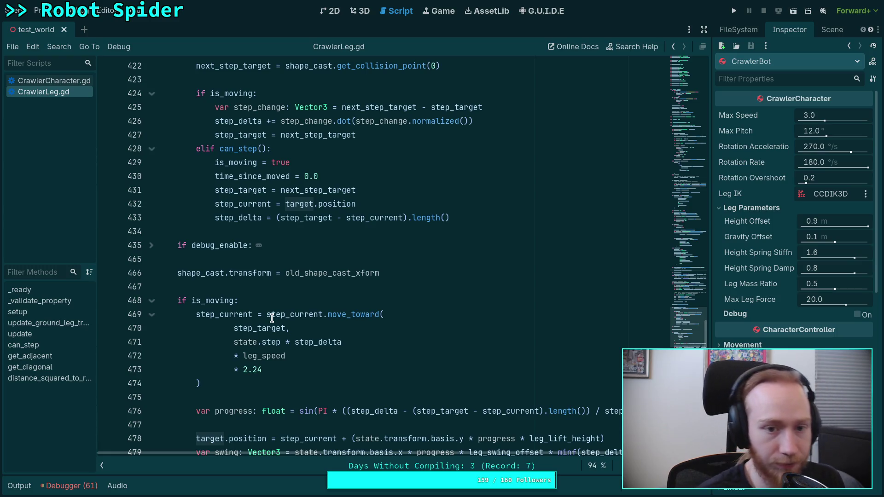
scroll(321, 292, up, 1)
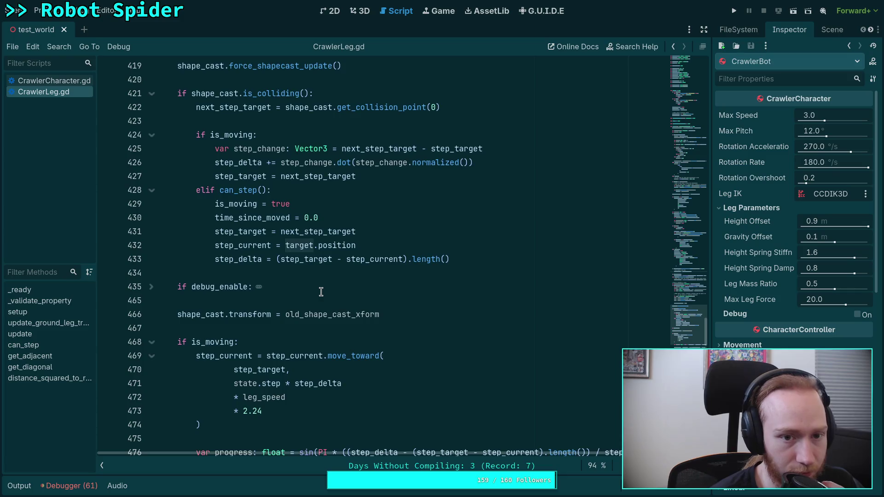
scroll(321, 292, up, 1)
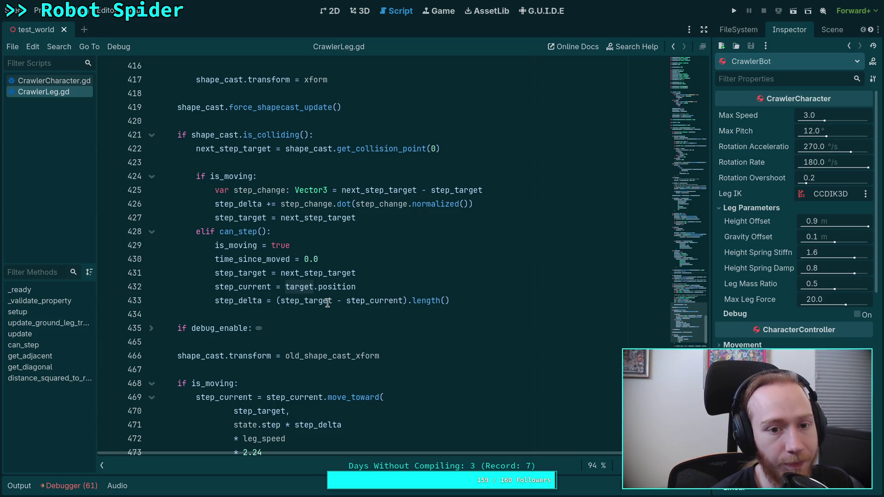
mouse_move(327, 302)
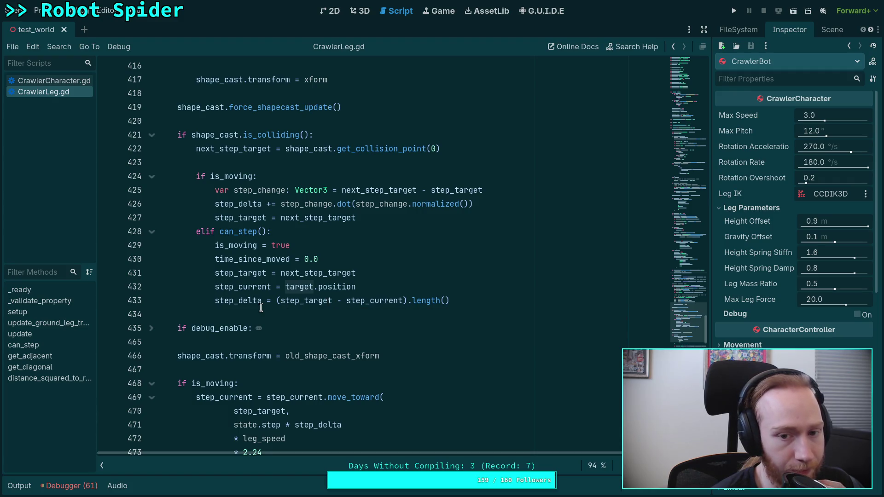
scroll(260, 308, down, 3)
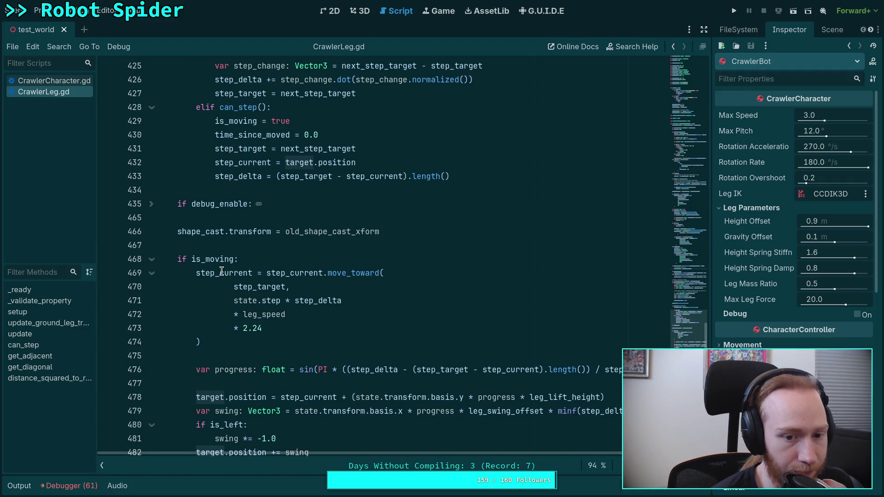
key(ctrl+d)
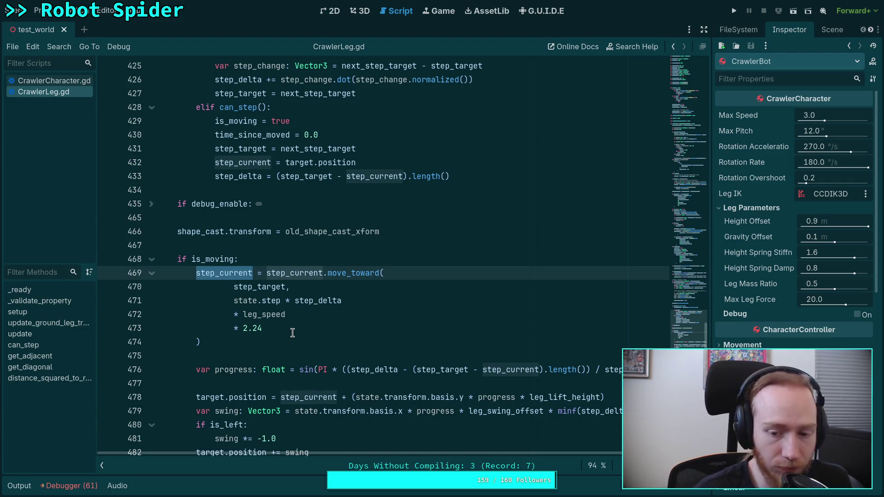
drag(198, 399, 267, 399)
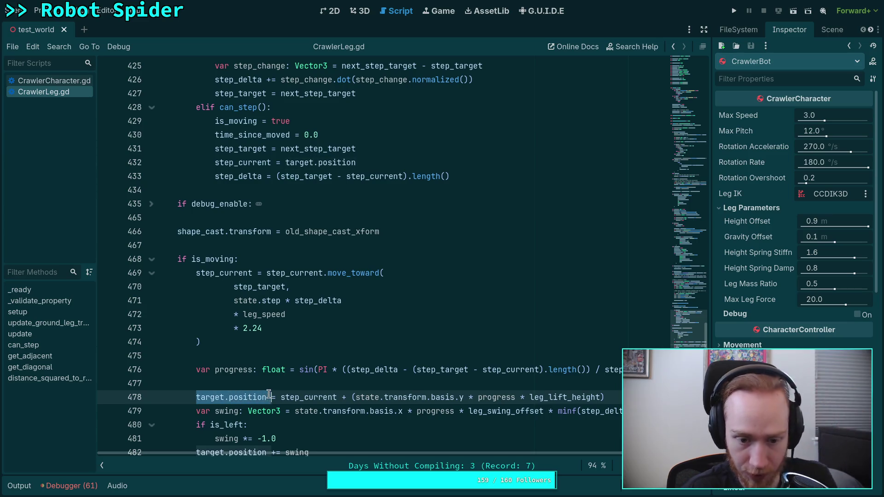
scroll(245, 378, down, 3)
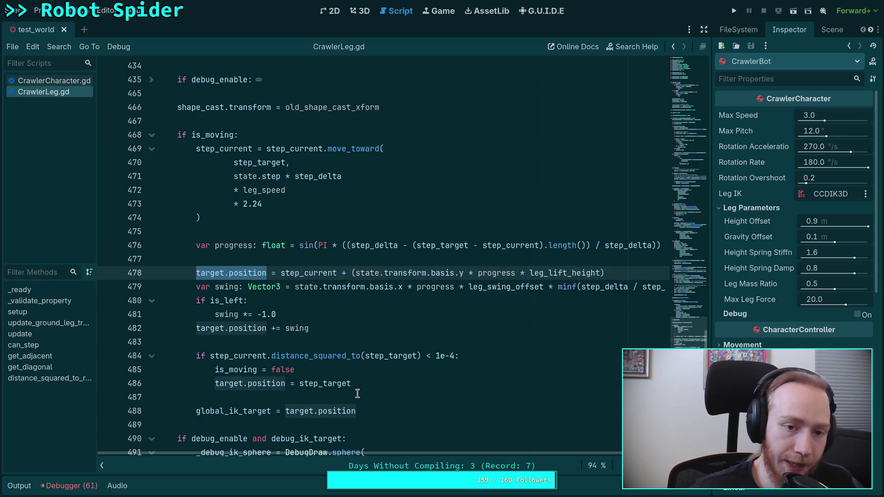
scroll(313, 371, up, 3)
scroll(305, 307, up, 4)
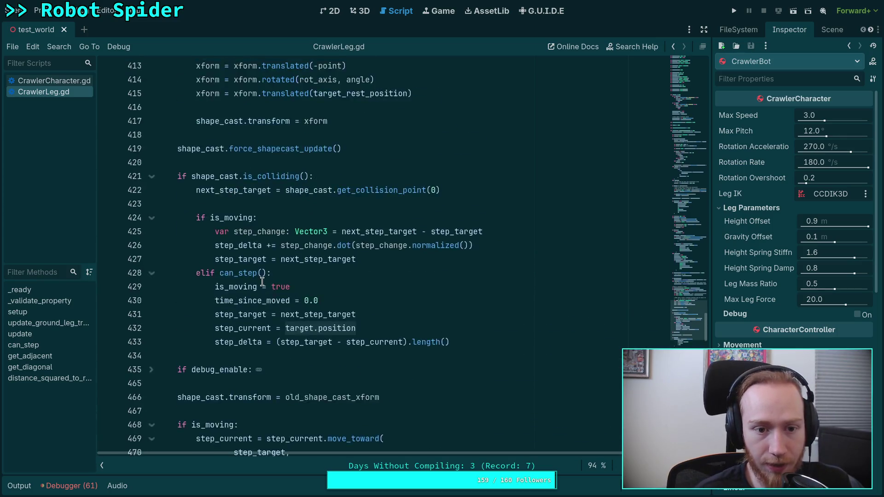
scroll(262, 282, up, 1)
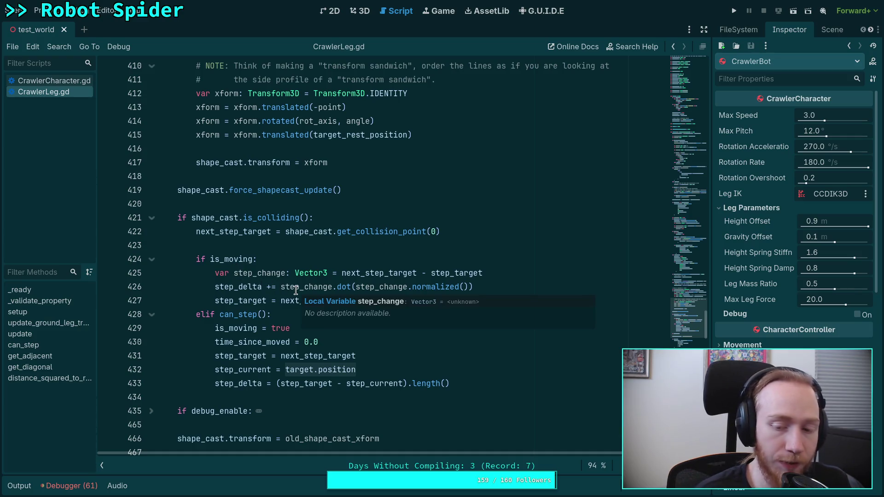
scroll(272, 259, up, 1)
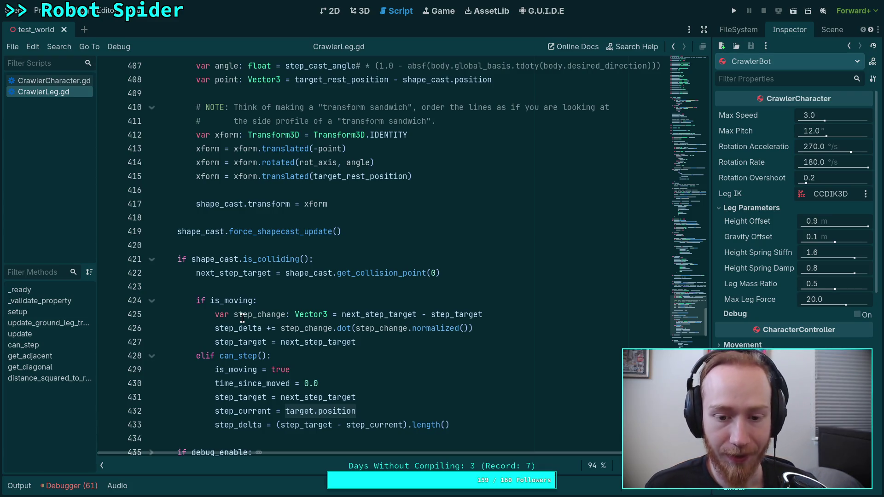
Step: Highlight every use of step_current while reviewing the leg update function
scroll(243, 317, up, 2)
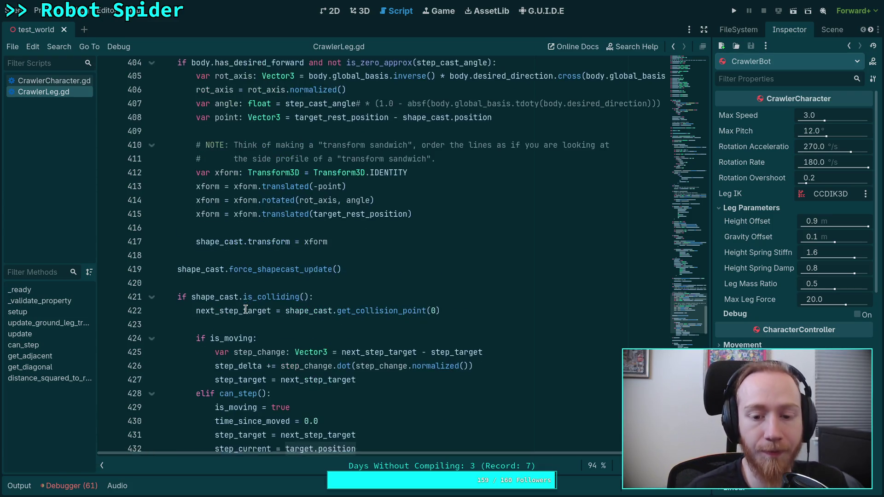
scroll(272, 332, down, 7)
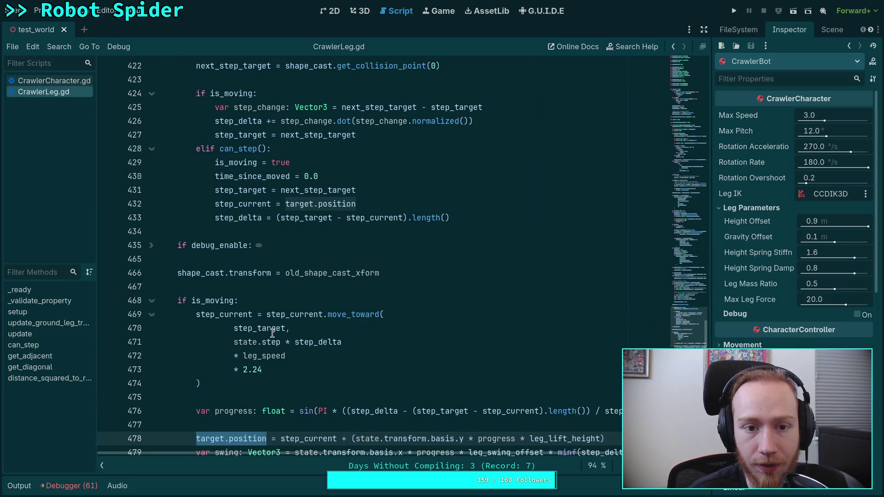
scroll(311, 301, up, 3)
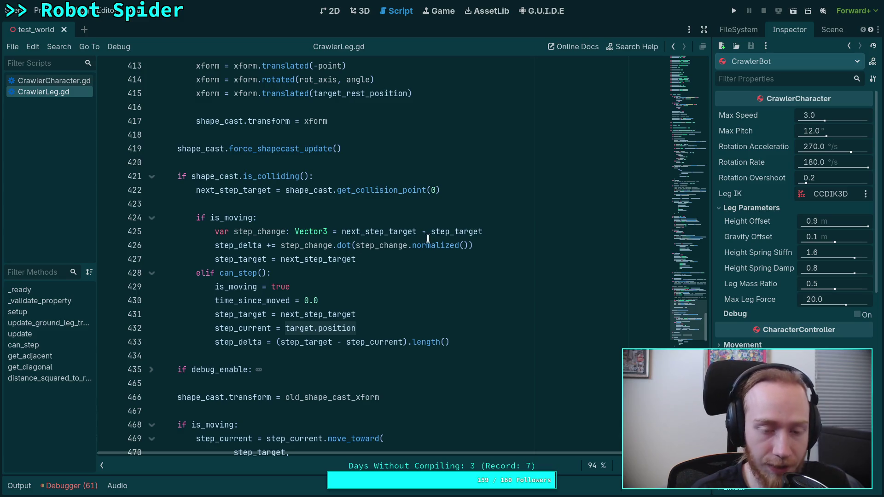
scroll(388, 271, down, 2)
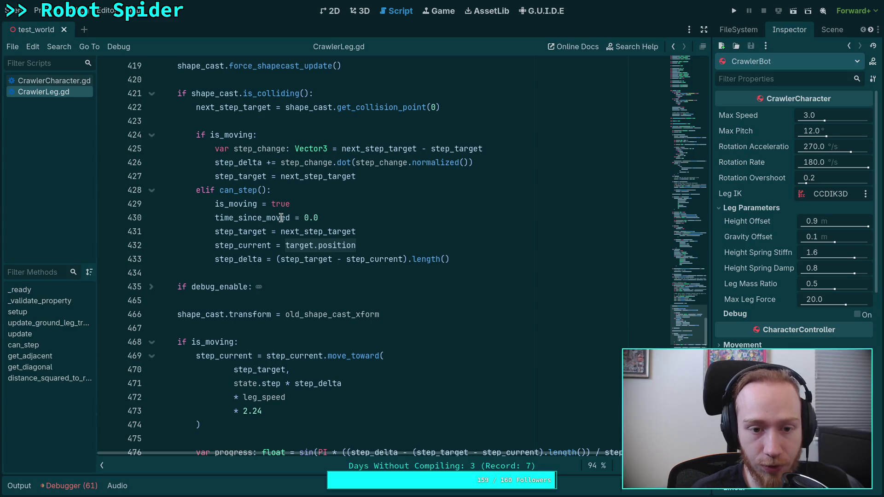
scroll(292, 265, down, 3)
double_click(291, 232)
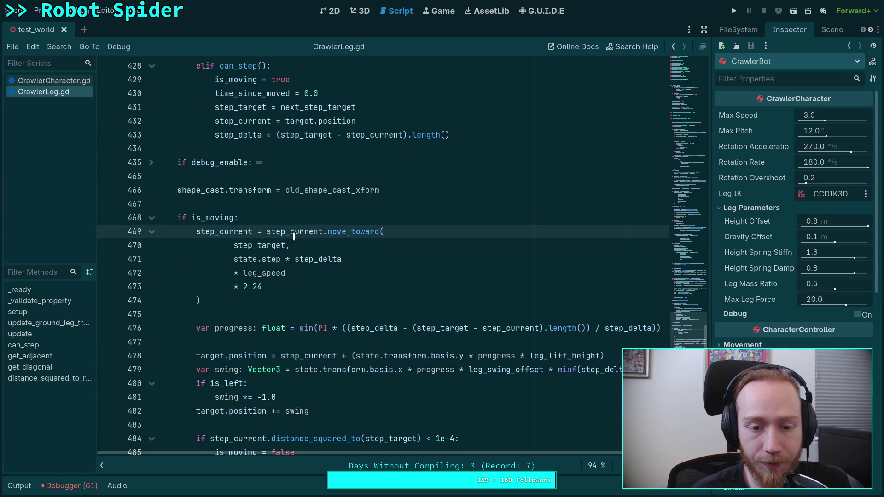
scroll(353, 303, down, 2)
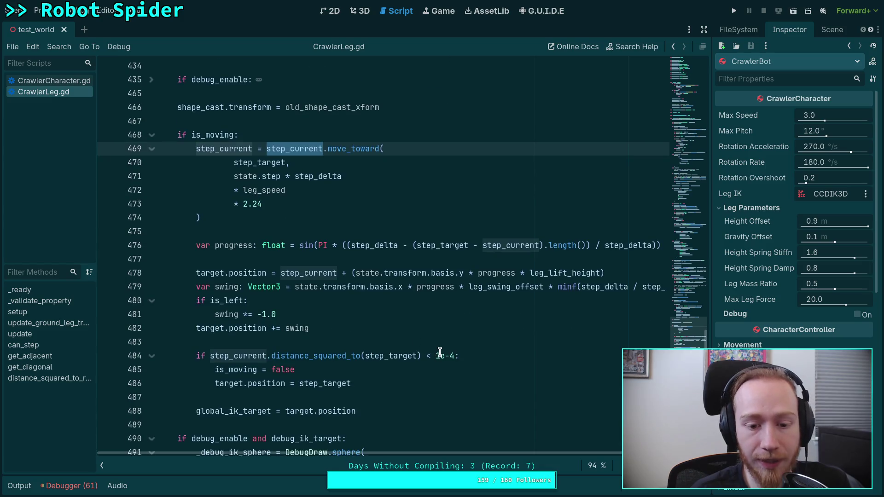
scroll(440, 352, up, 5)
scroll(440, 352, up, 2)
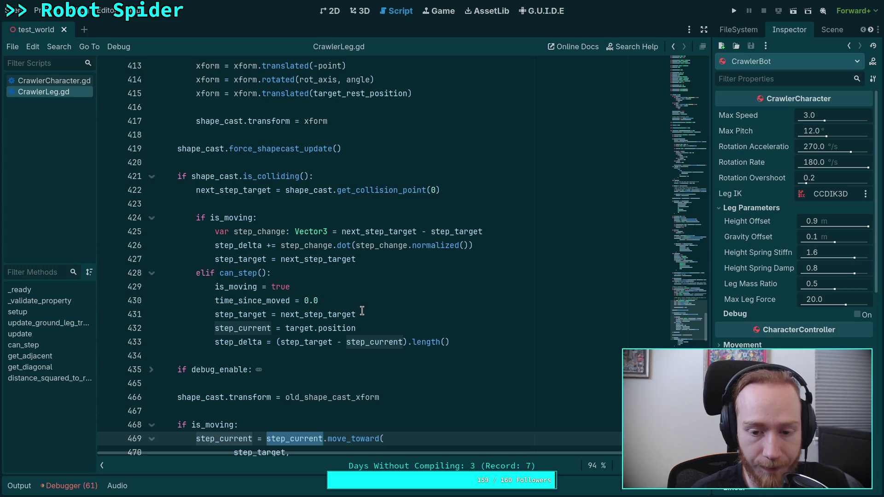
scroll(364, 309, up, 11)
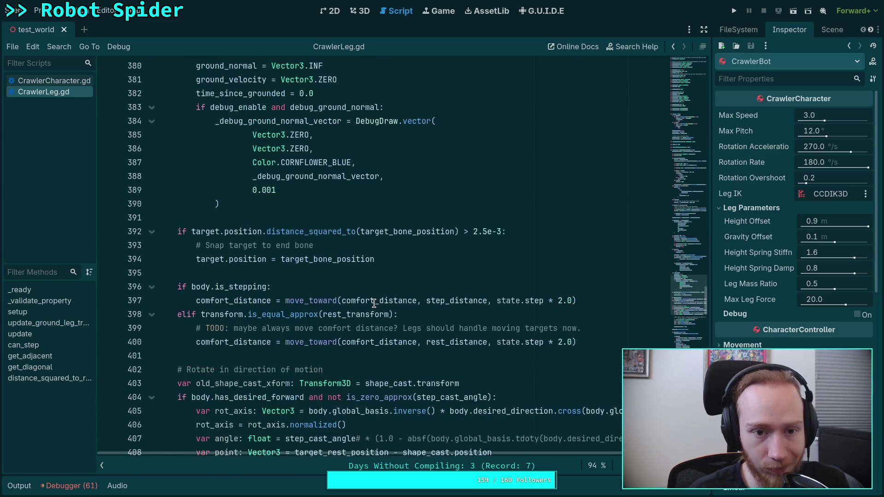
scroll(374, 304, down, 9)
scroll(374, 303, up, 10)
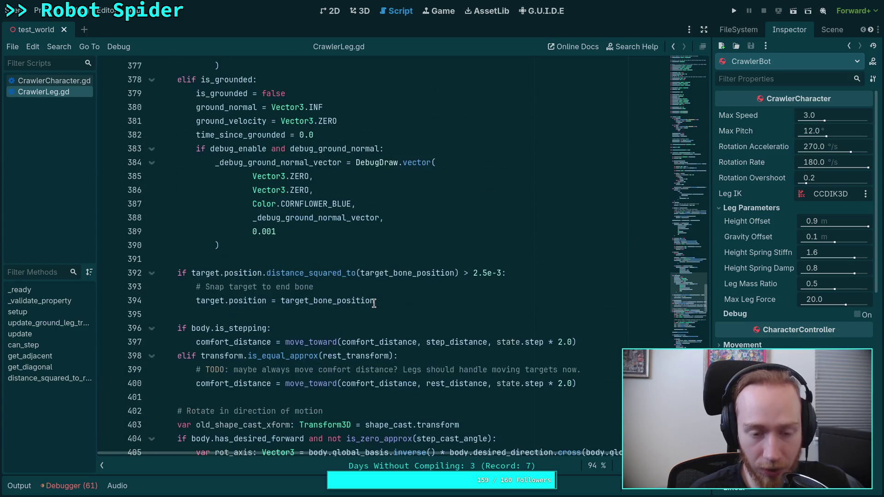
scroll(374, 303, up, 14)
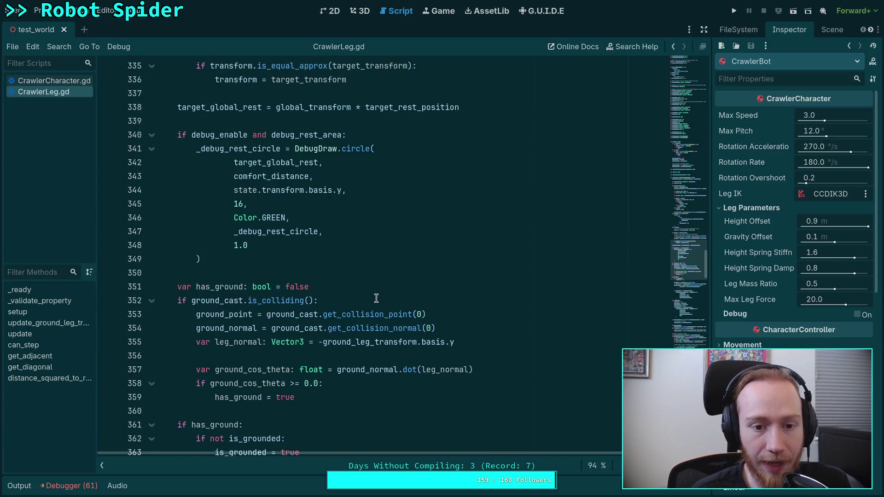
scroll(376, 299, up, 8)
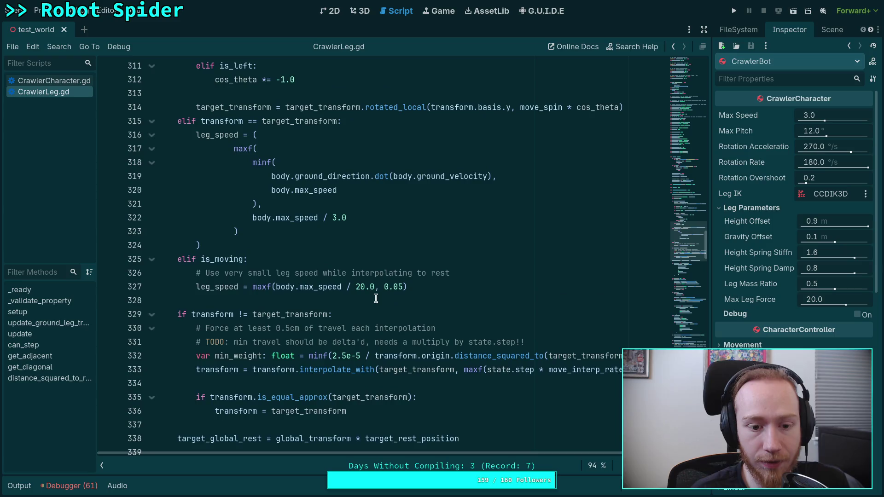
scroll(376, 298, up, 4)
scroll(376, 298, down, 7)
scroll(376, 299, up, 12)
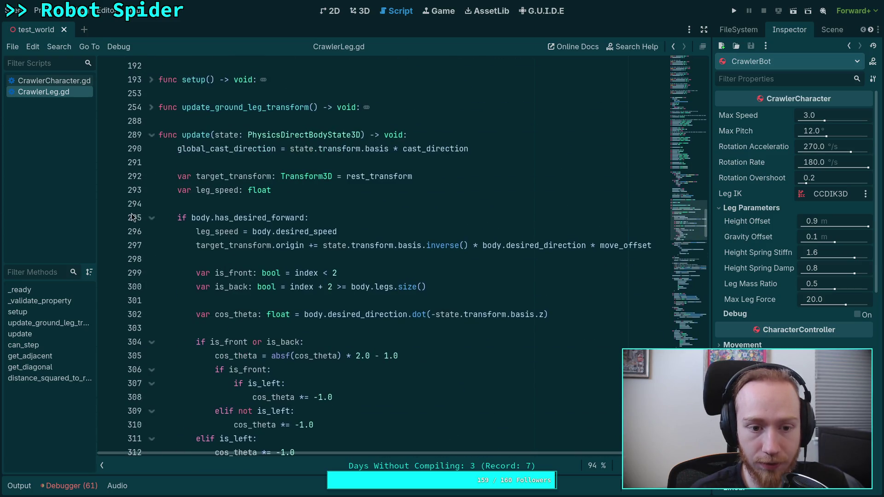
Step: Fold the code blocks at lines 295, 315, 325, 329, 352, 361, 378 and 404
click(151, 217)
click(152, 231)
click(151, 246)
scroll(212, 254, down, 2)
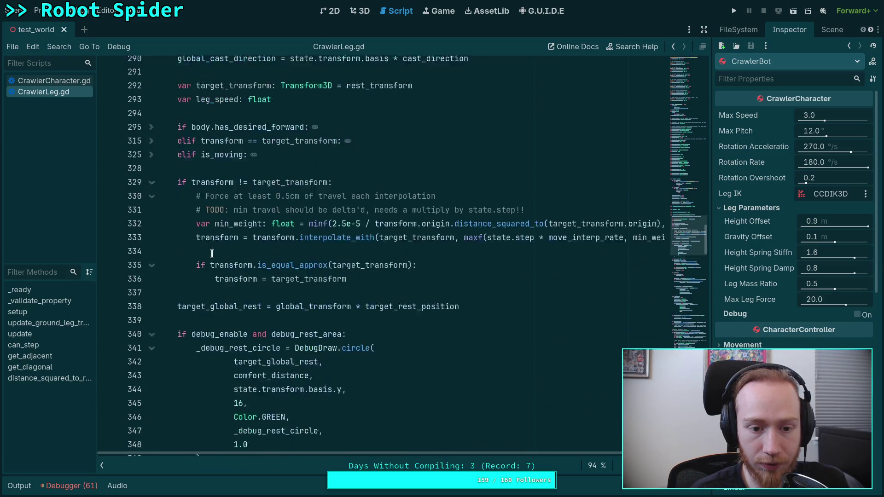
scroll(211, 254, down, 1)
click(156, 148)
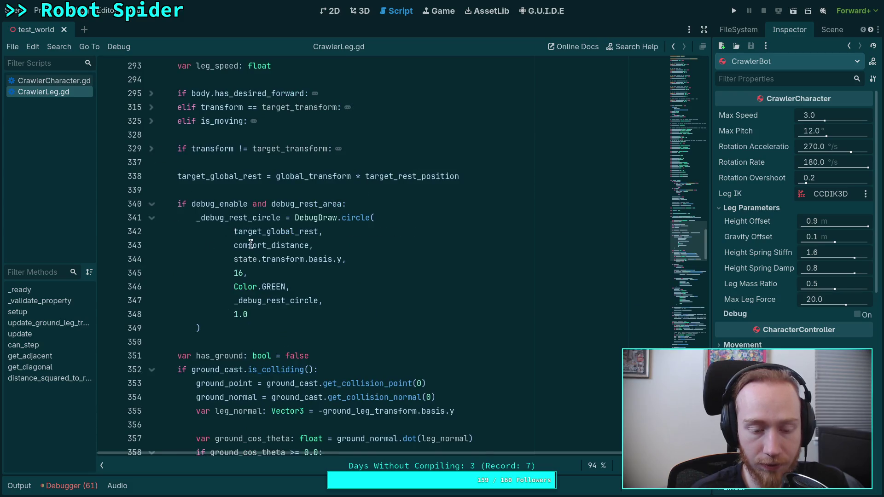
scroll(250, 244, down, 6)
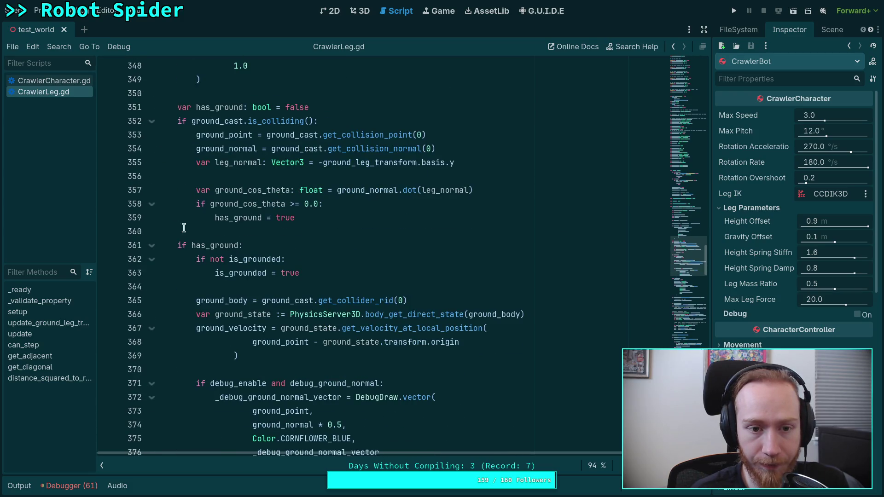
click(152, 121)
click(152, 149)
click(153, 163)
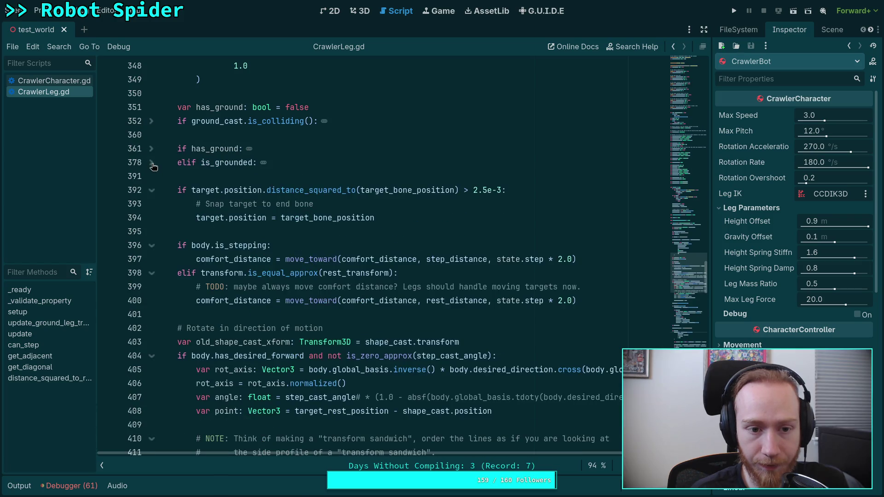
scroll(315, 225, down, 5)
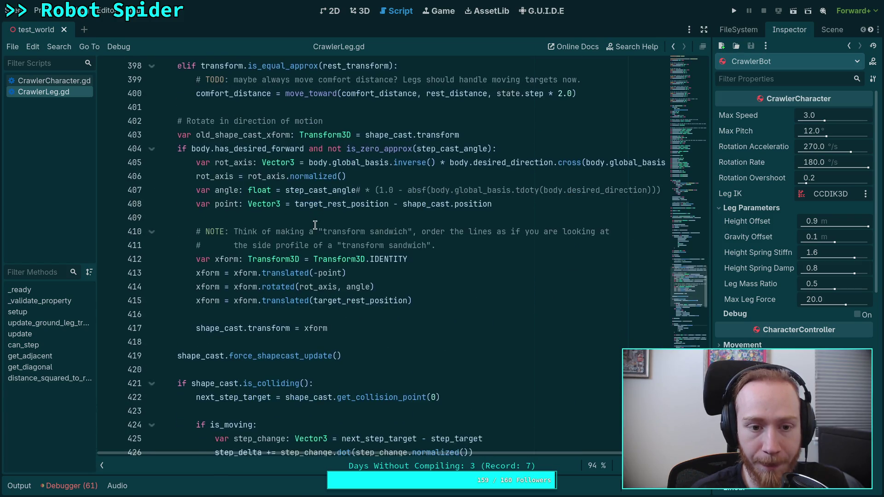
scroll(315, 226, up, 2)
click(152, 232)
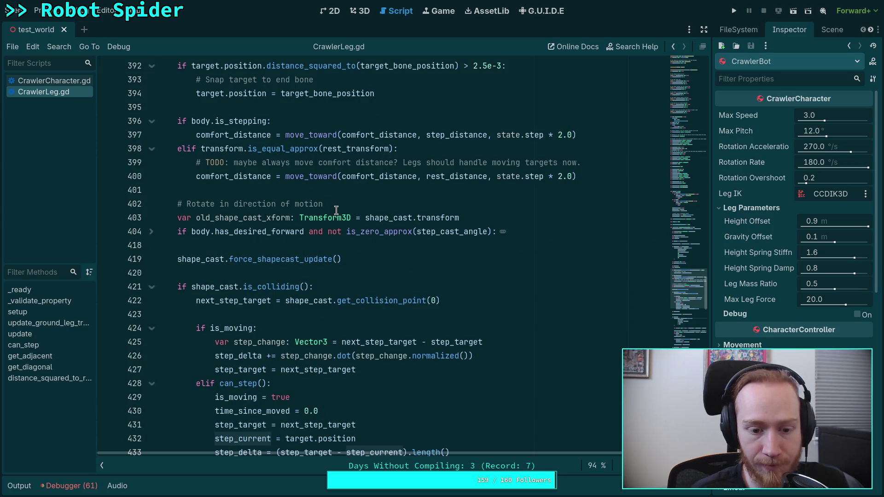
Step: Add a '# Fix step targets' comment with a fresh line below the target snap
click(429, 96)
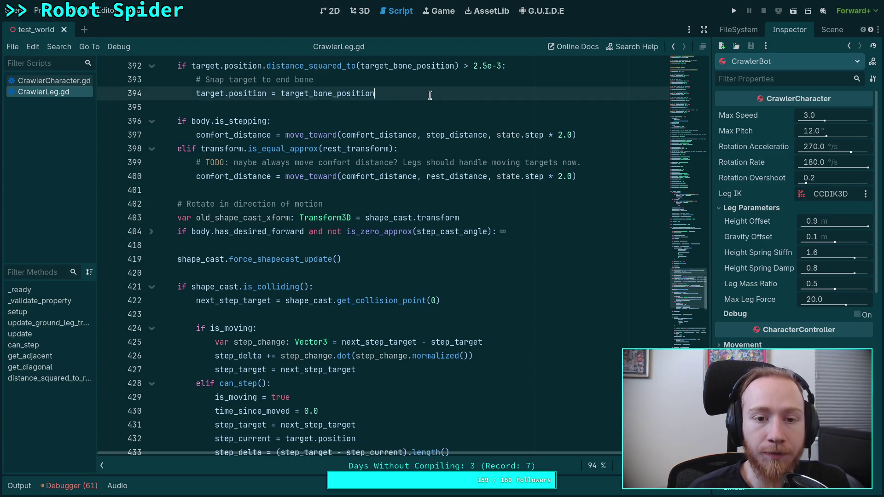
key(Return)
key(Return)
text(# Fix step )
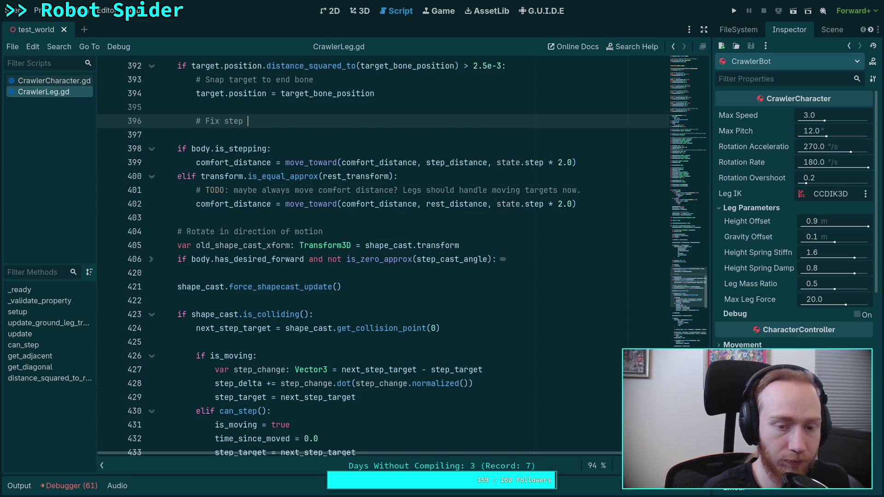
text(targets)
key(Return)
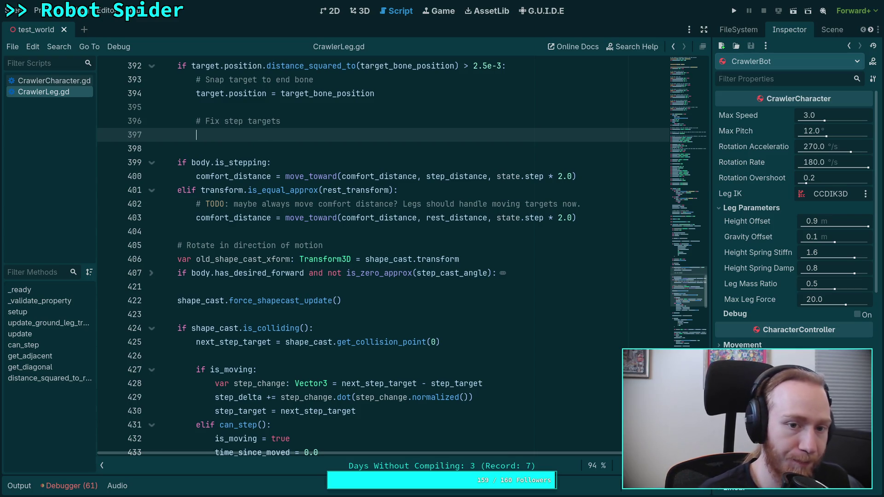
scroll(428, 168, down, 1)
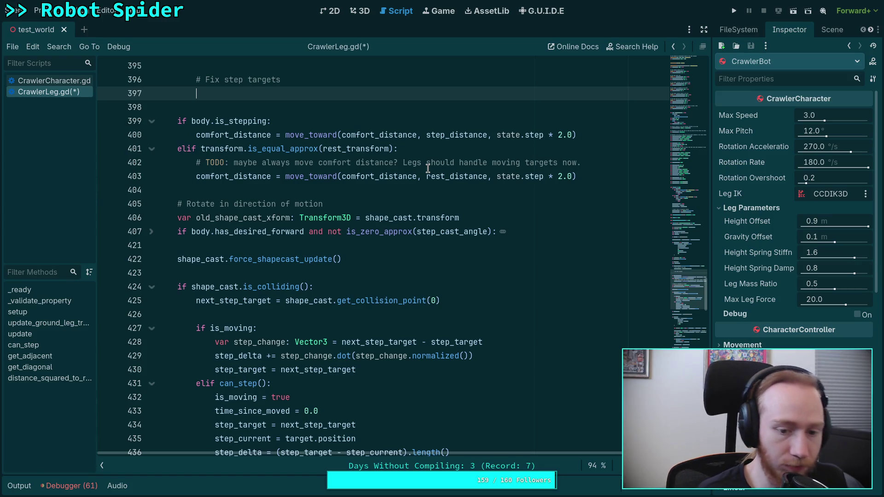
scroll(445, 233, up, 1)
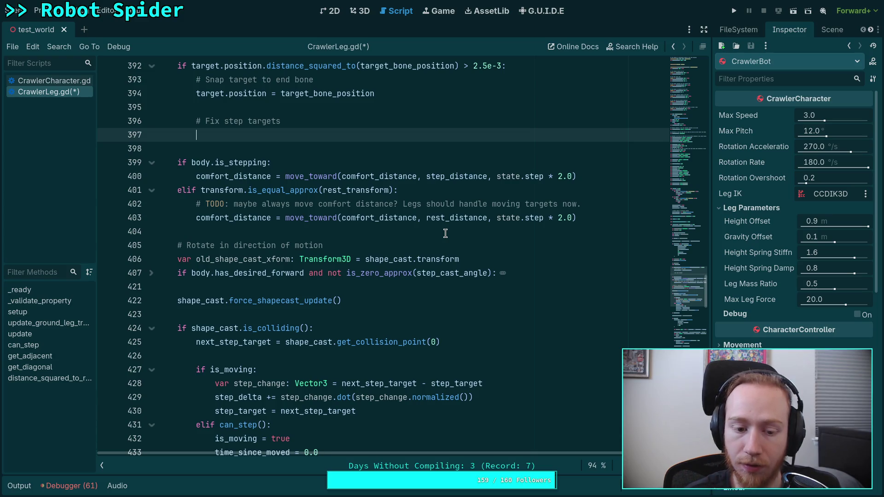
scroll(445, 233, down, 8)
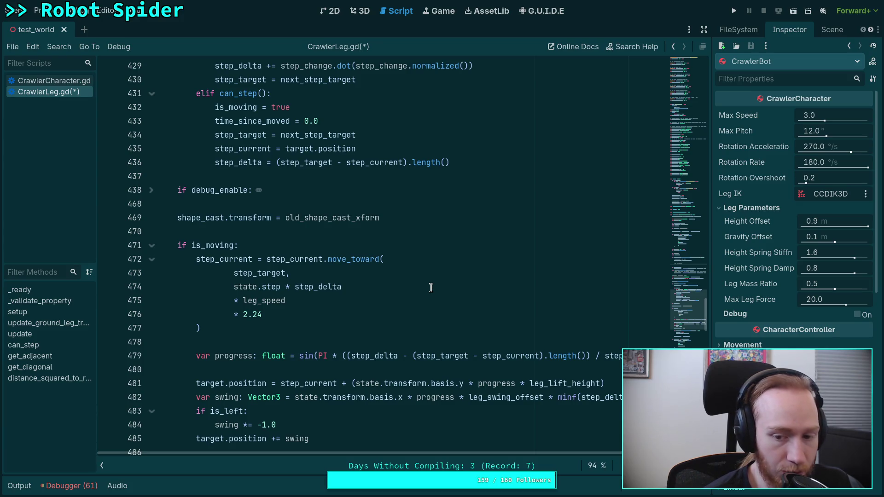
scroll(431, 288, up, 2)
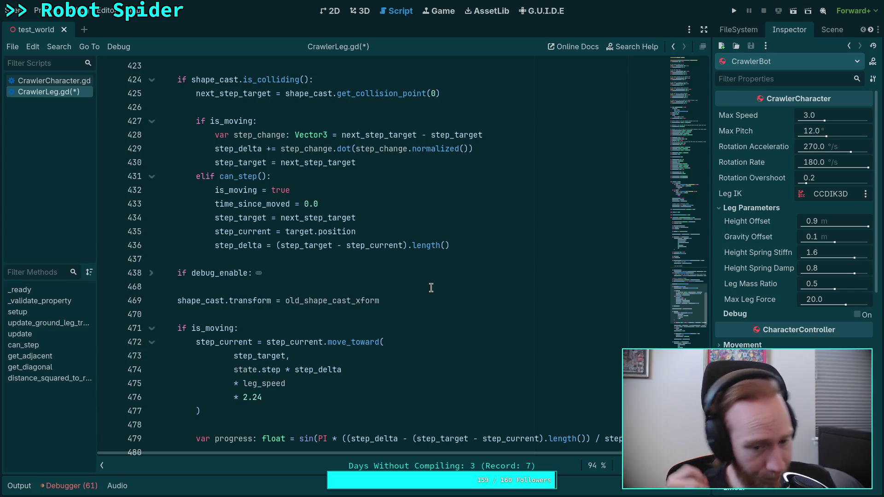
scroll(430, 288, up, 8)
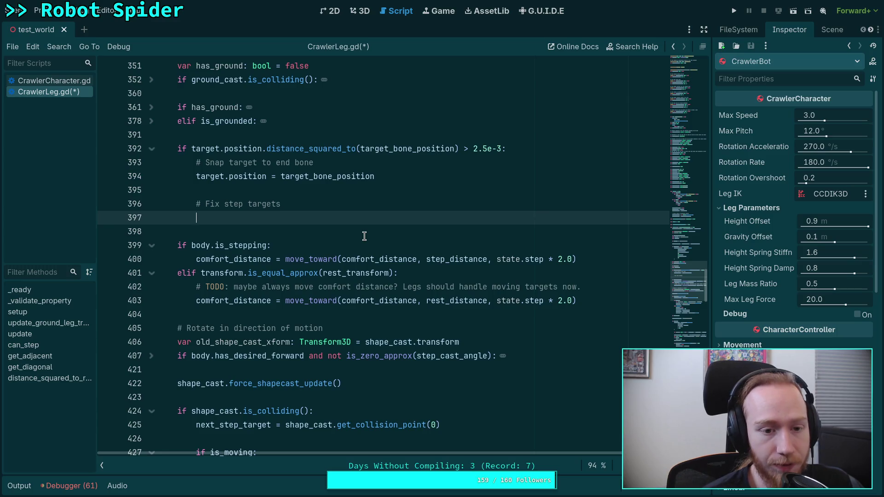
scroll(366, 242, down, 8)
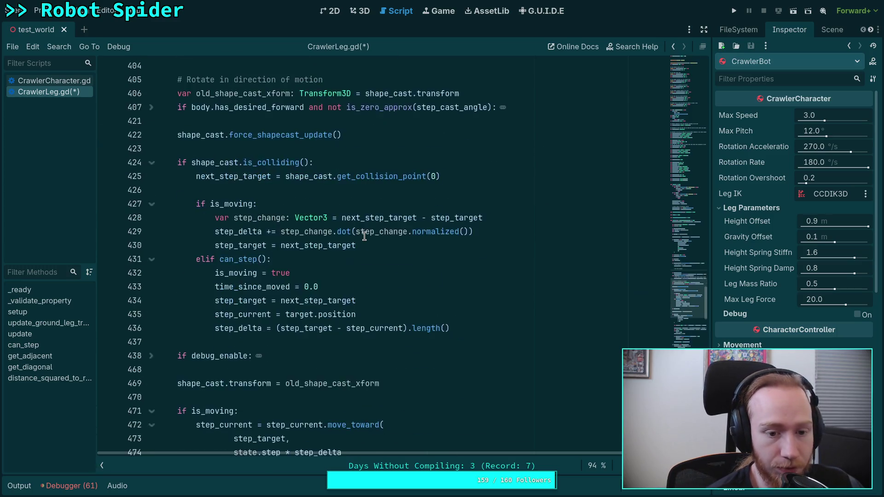
scroll(368, 248, down, 1)
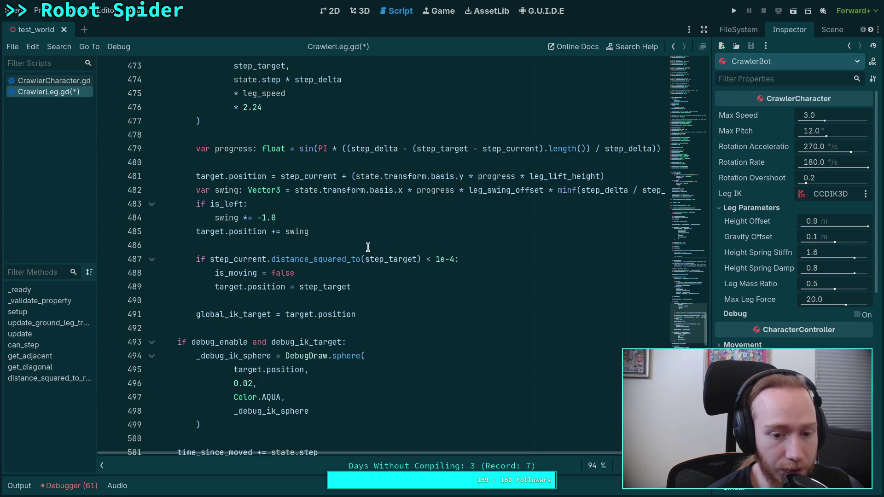
scroll(341, 243, up, 2)
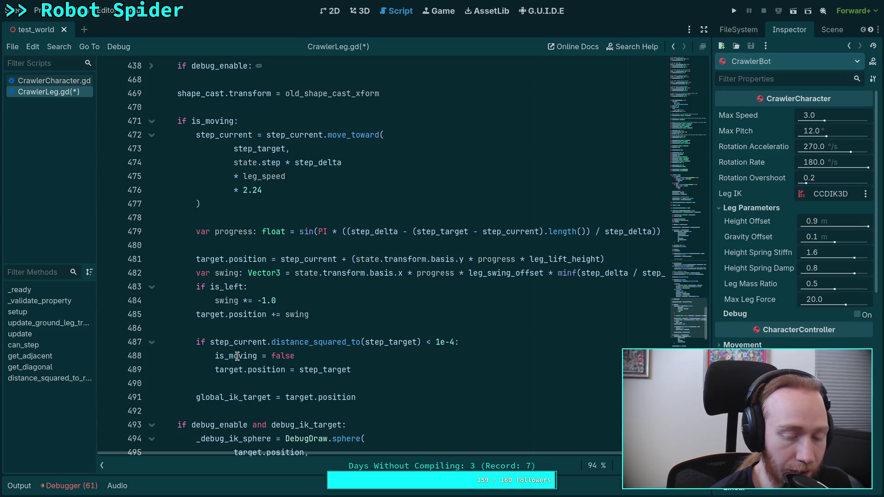
mouse_move(233, 352)
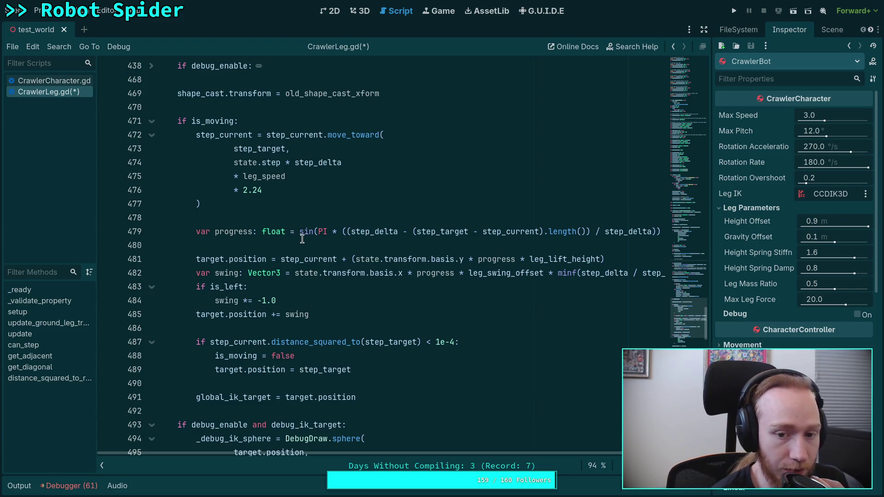
scroll(302, 239, up, 6)
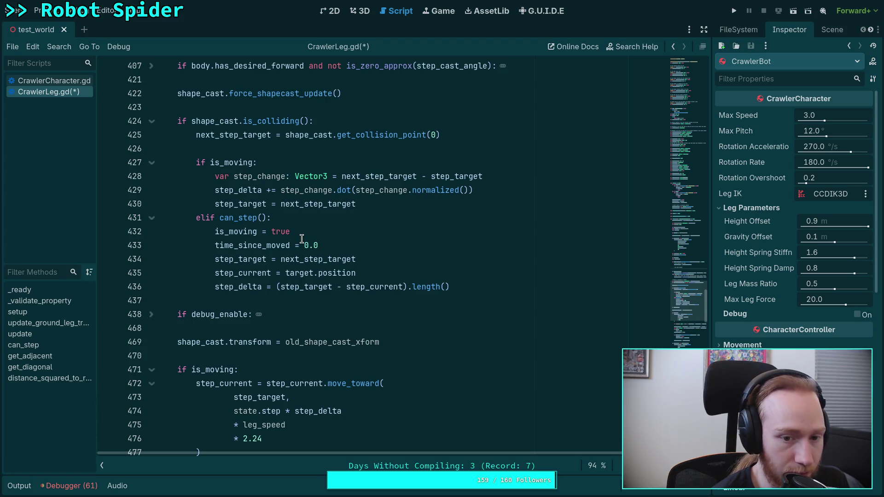
scroll(302, 239, down, 4)
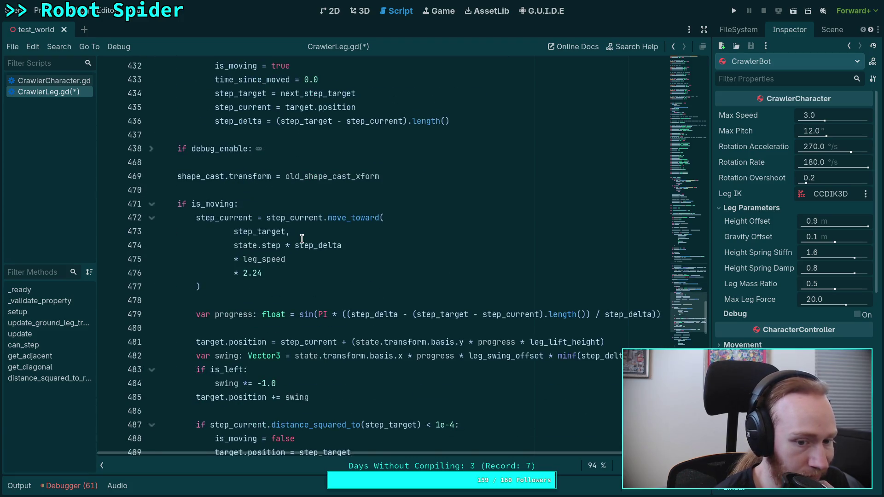
scroll(301, 239, down, 3)
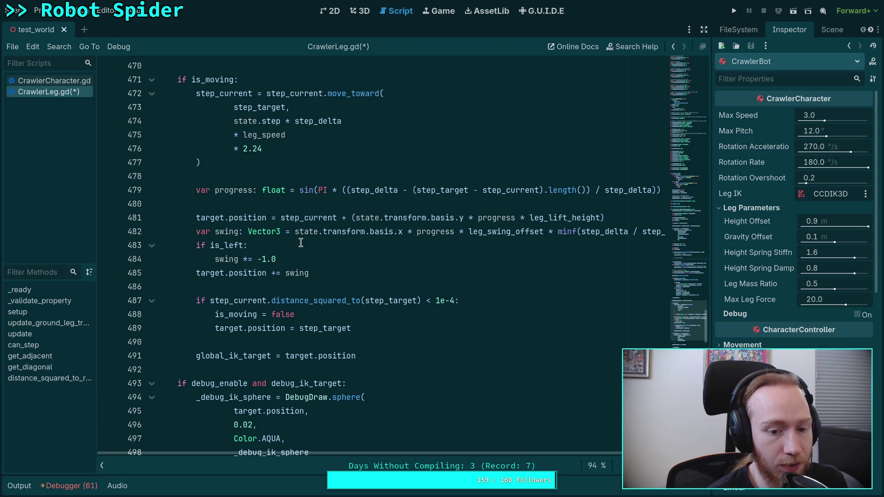
scroll(316, 237, up, 2)
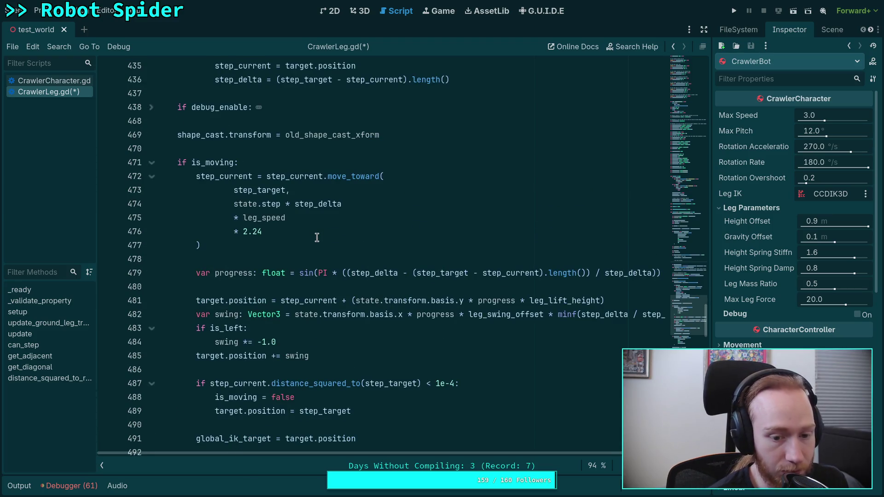
scroll(317, 237, up, 15)
Step: Replace the 'Fix step targets' comment with is_moving = false and save CrawlerLeg.gd
click(306, 219)
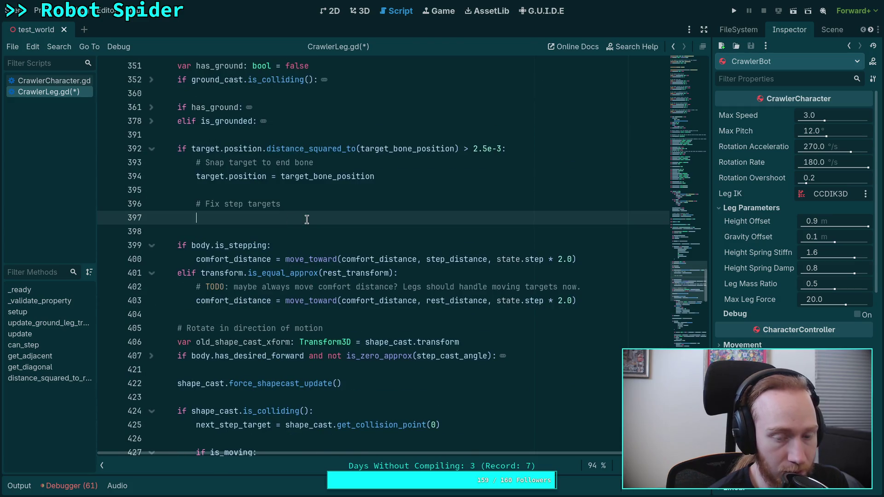
drag(306, 219, 233, 191)
text(is)
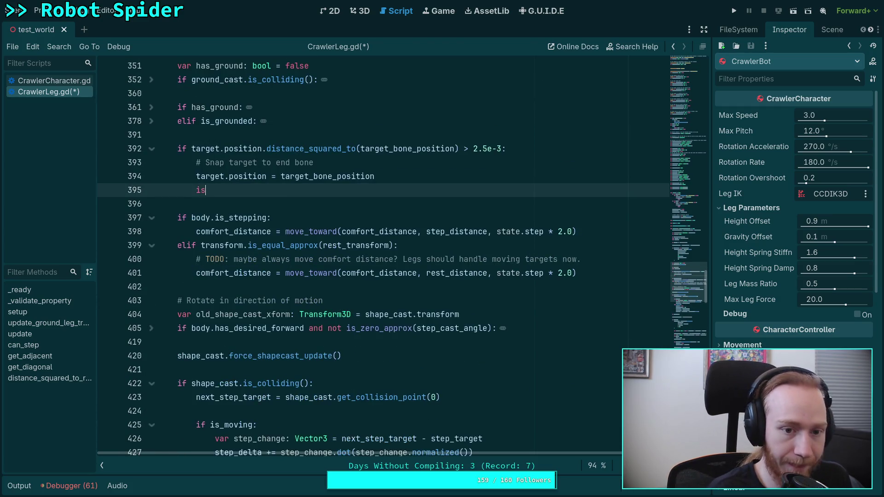
text(_m)
key(Return)
text(false)
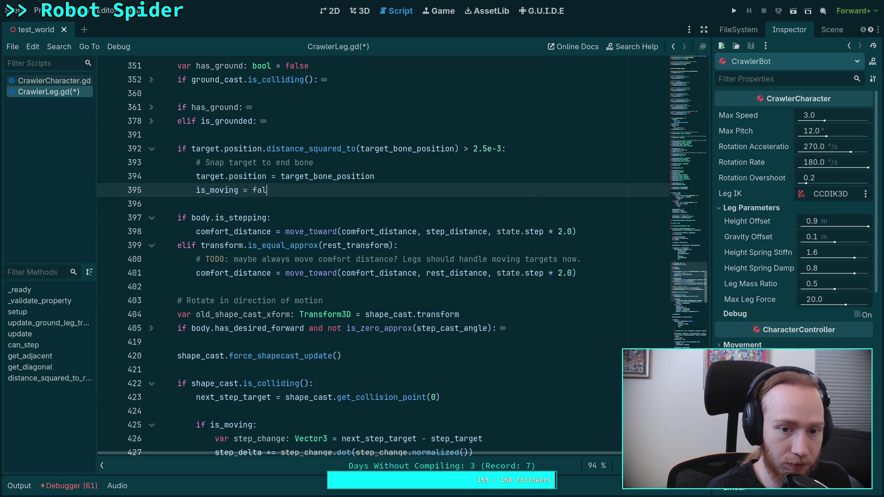
key(ctrl+s)
Step: Run the project with F5 to test the legs
click(368, 177)
click(470, 205)
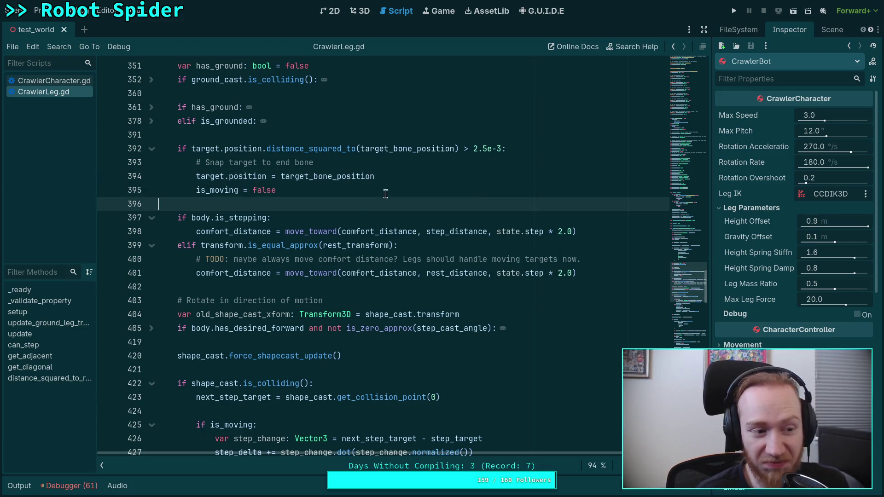
key(F5)
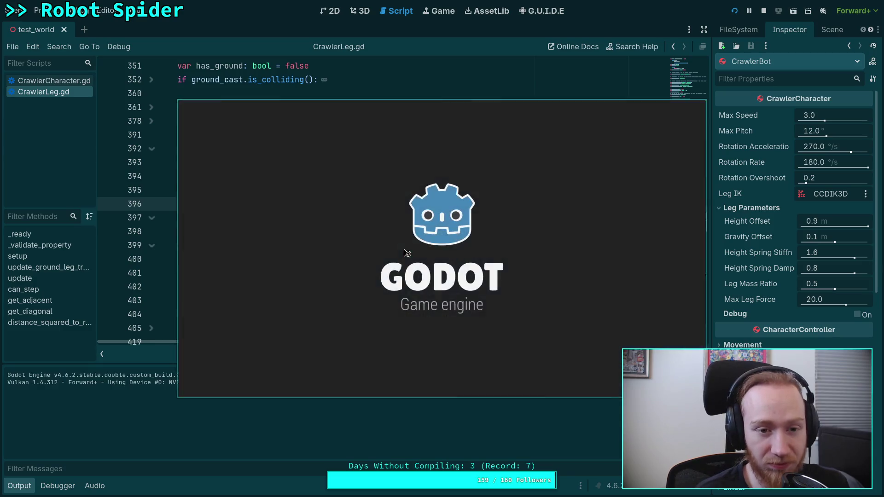
Step: Walk the spider forward with W, then frame-step the paused game eleven ticks to watch legs and target circles
key(w)
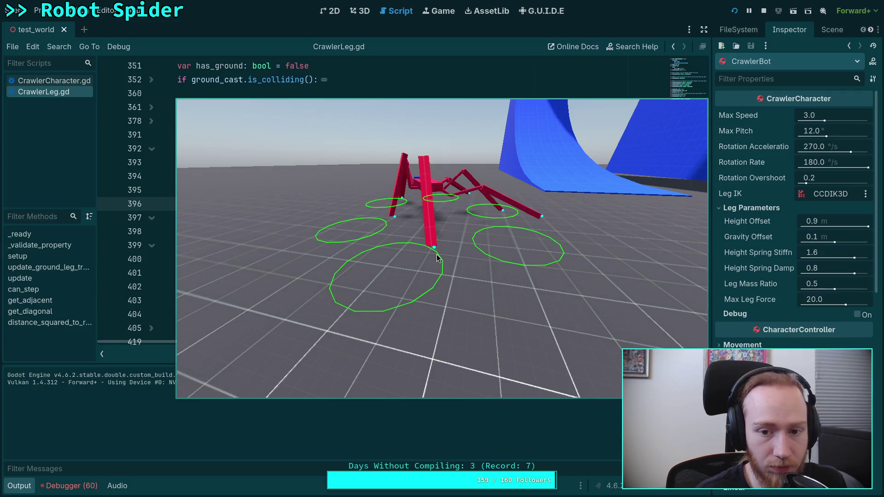
key(period)
key(period)
key(period)
key(period)
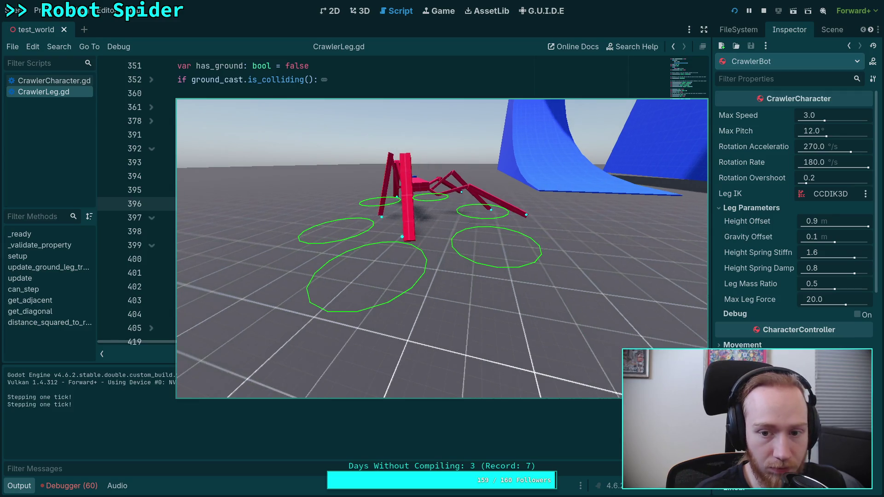
key(period)
key(period)
key(period)
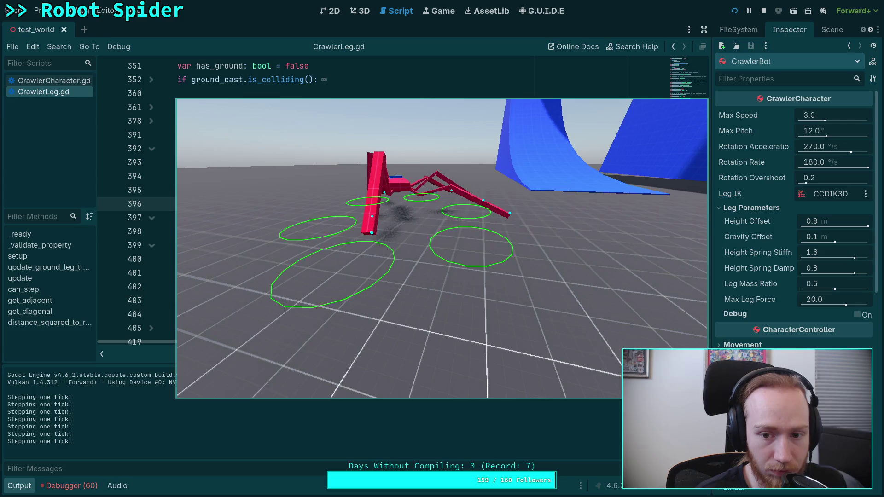
key(period)
key(period)
key(period)
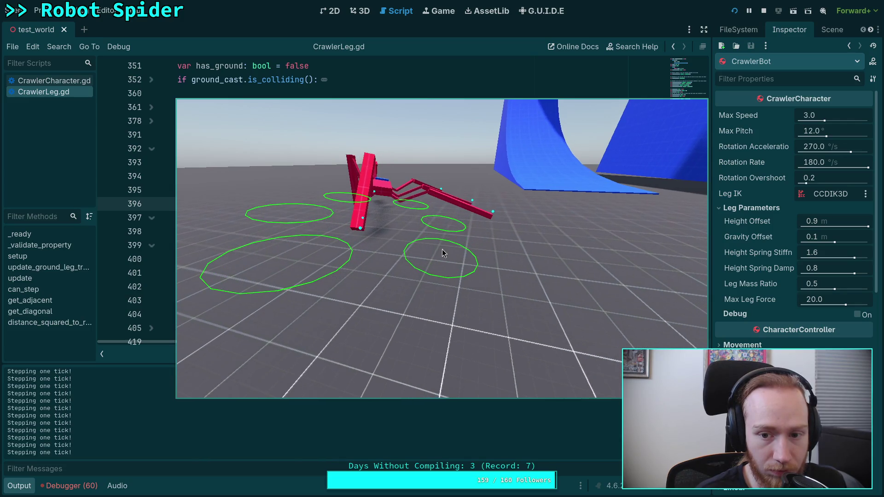
key(period)
key(period)
key(period)
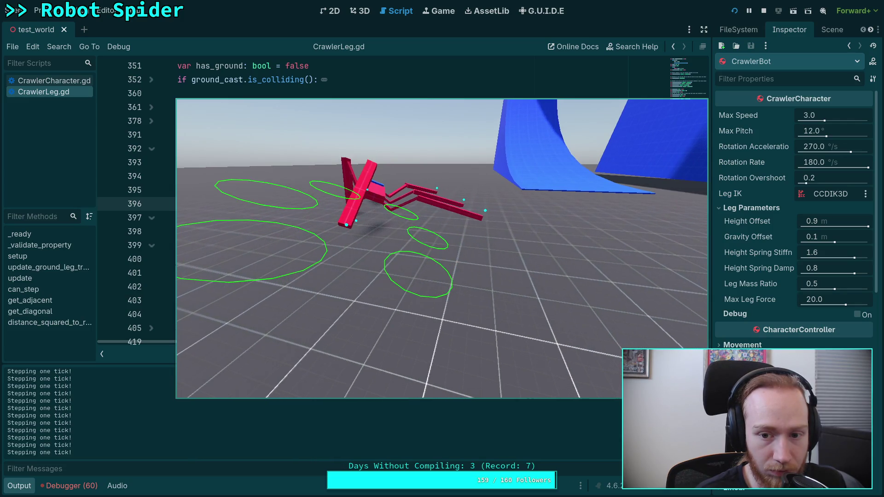
key(period)
key(period)
key(period)
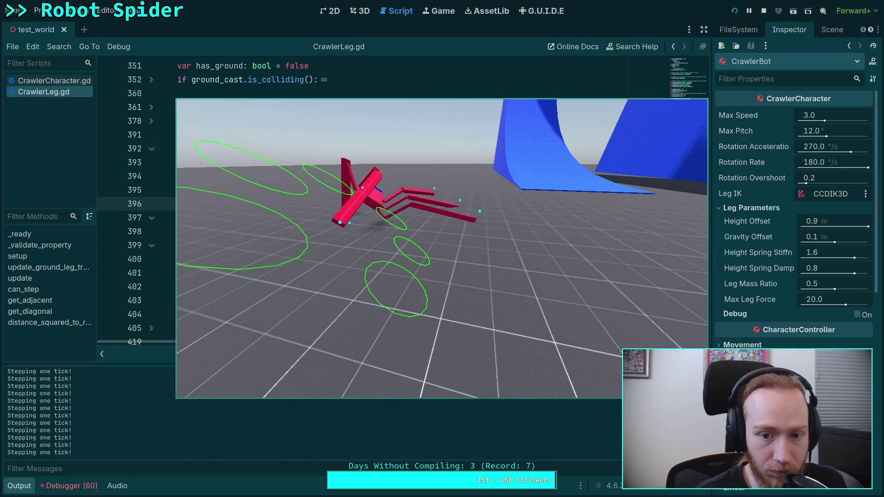
key(period)
key(period)
key(period)
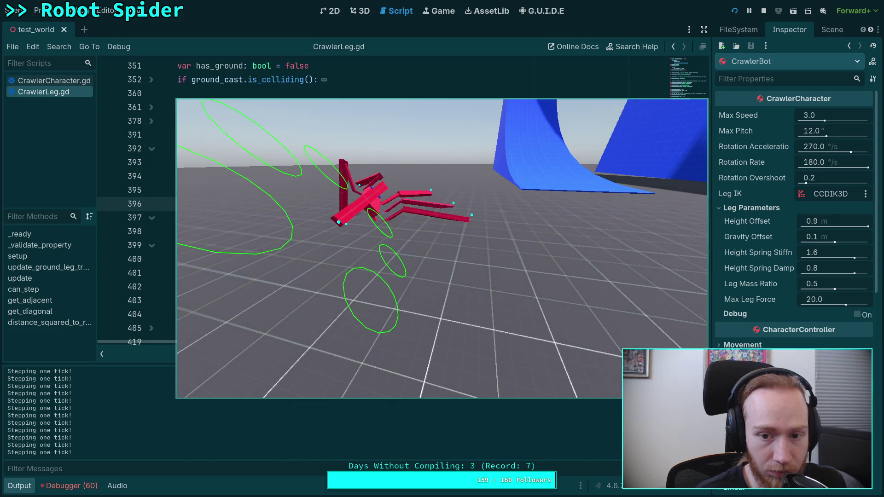
key(period)
key(period)
key(period)
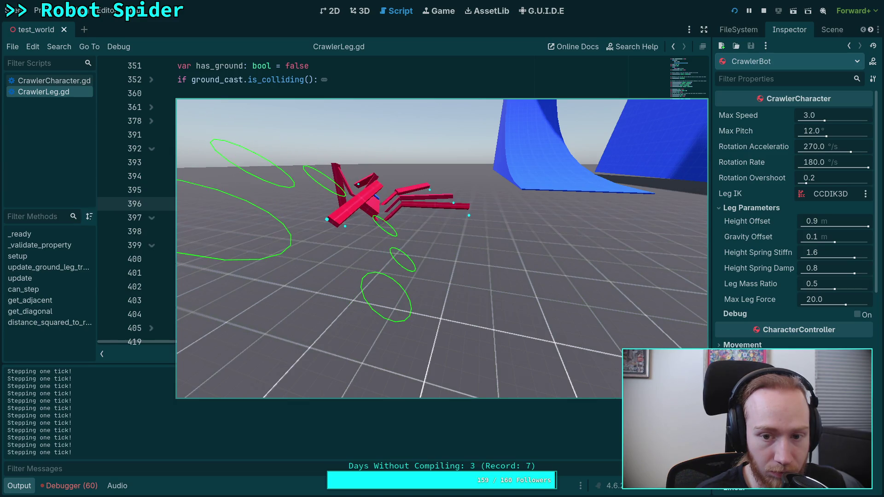
key(period)
key(period)
key(period)
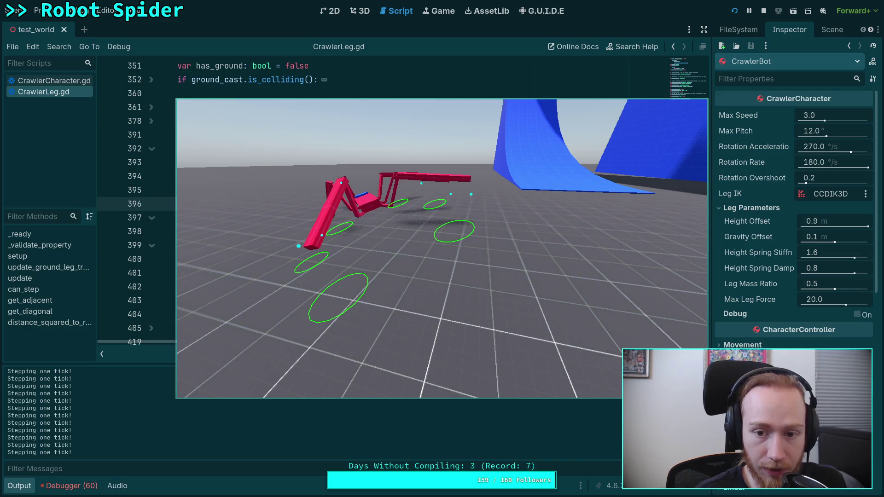
key(period)
key(period)
key(period)
key(period)
key(period)
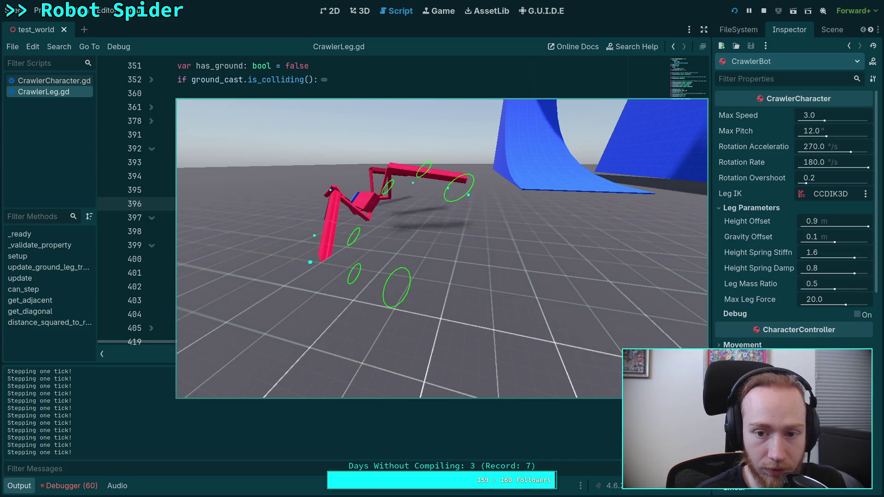
key(period)
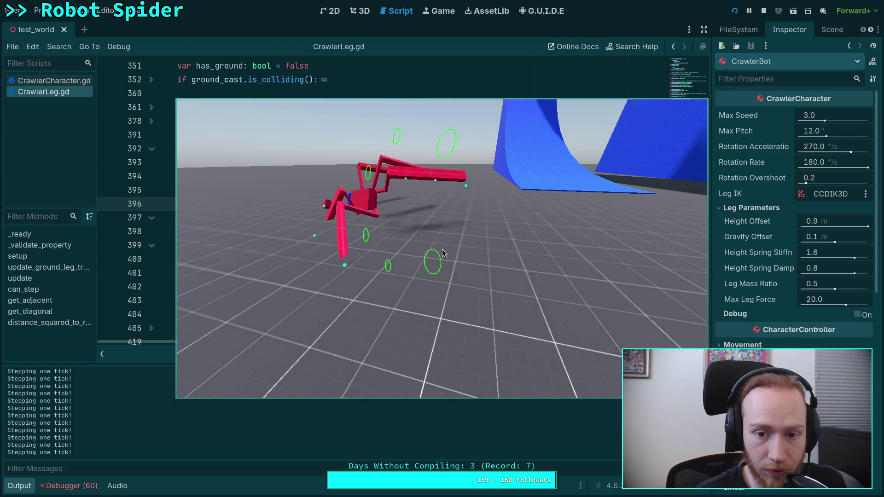
key(period)
key(period)
key(period)
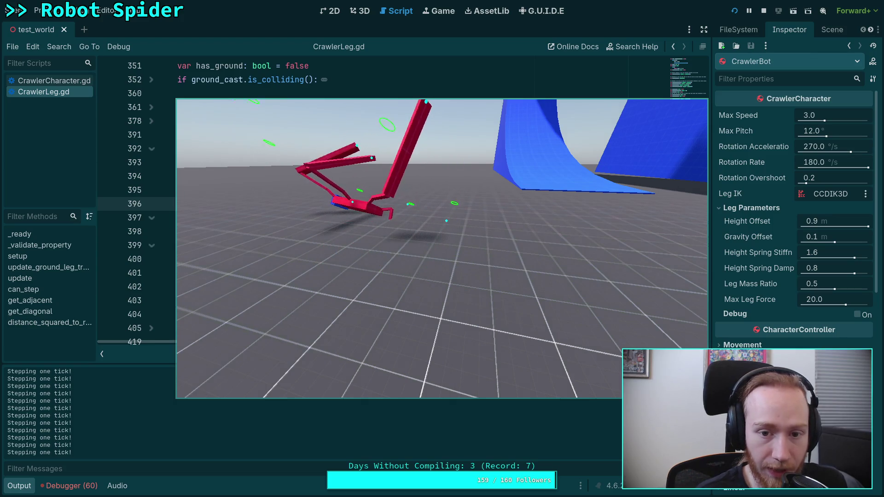
Step: Stop the running test game and select the word target on line 394
click(763, 11)
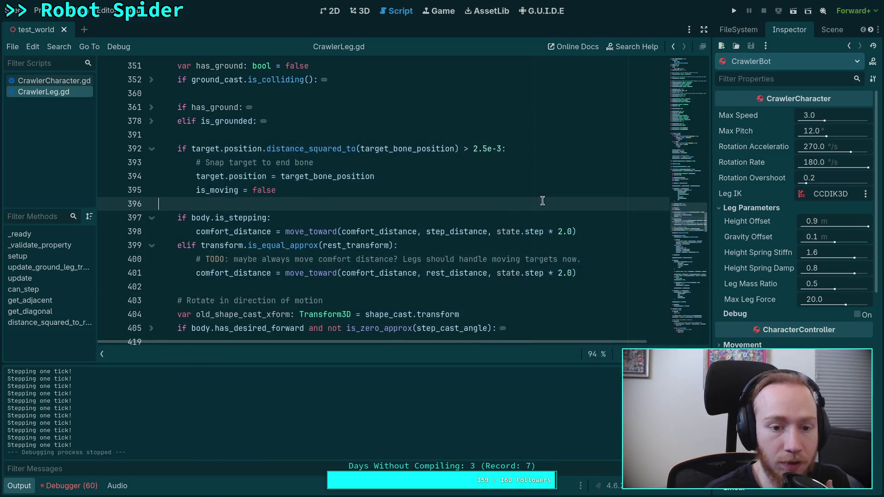
click(211, 189)
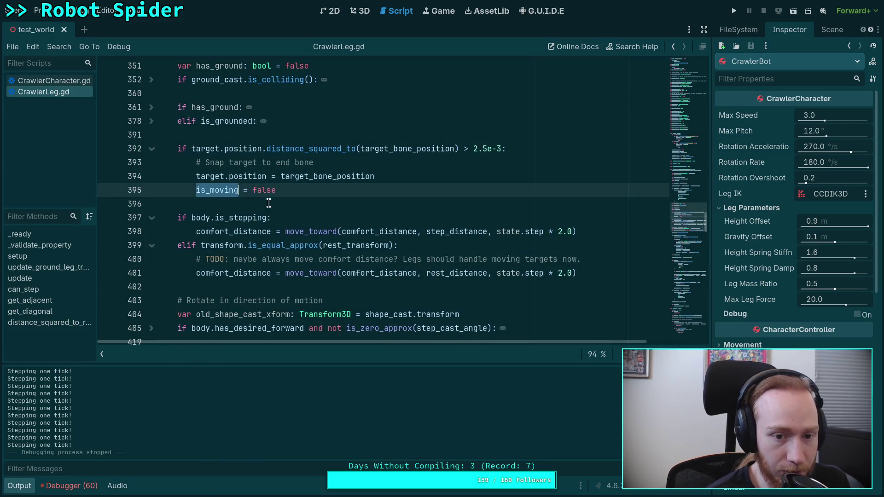
double_click(212, 176)
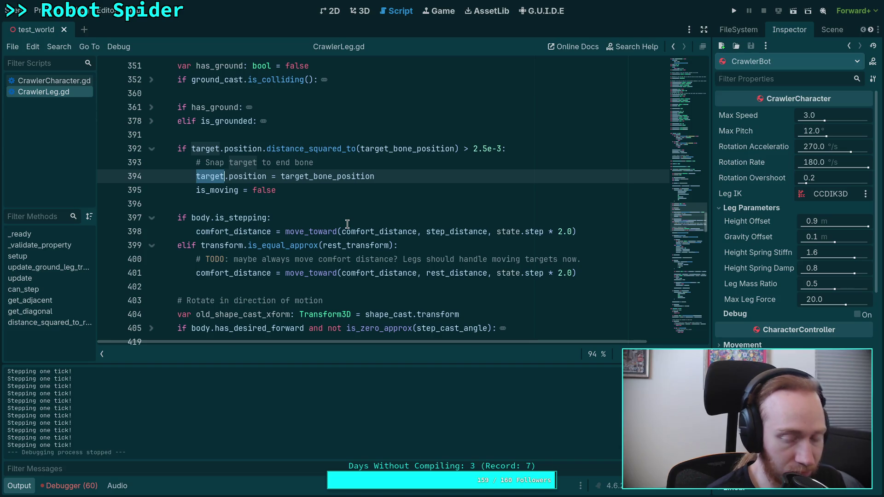
scroll(347, 224, down, 3)
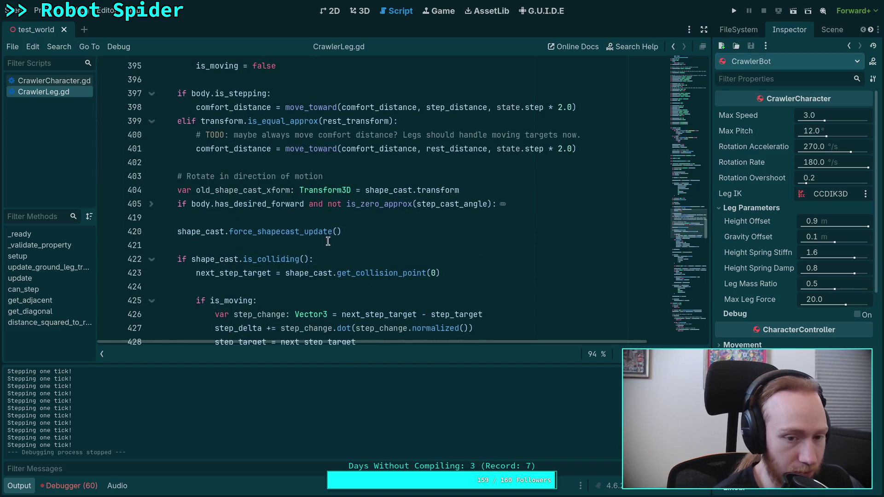
Step: Hide the output panel and search the script for every use of target
key(ctrl+j)
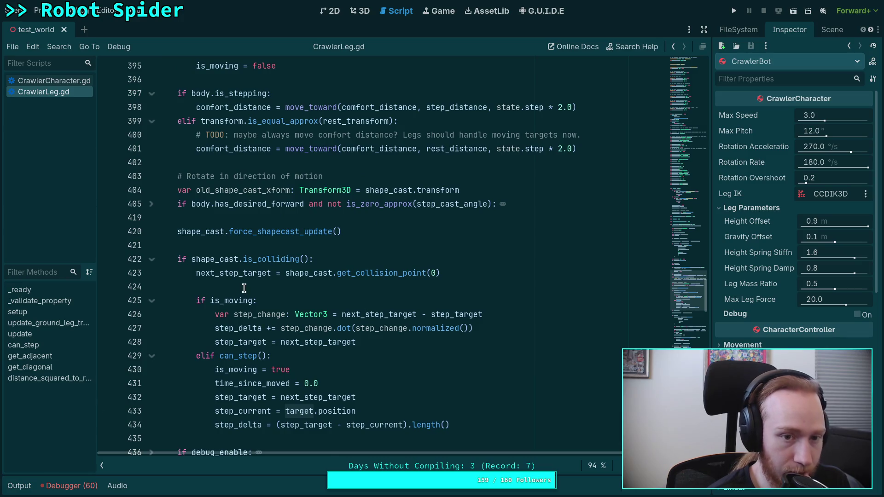
scroll(244, 287, up, 2)
double_click(220, 134)
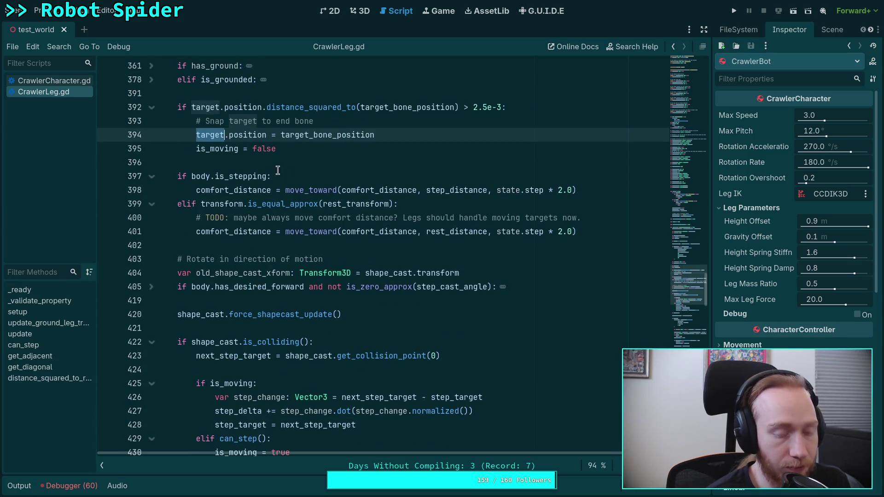
key(ctrl+f)
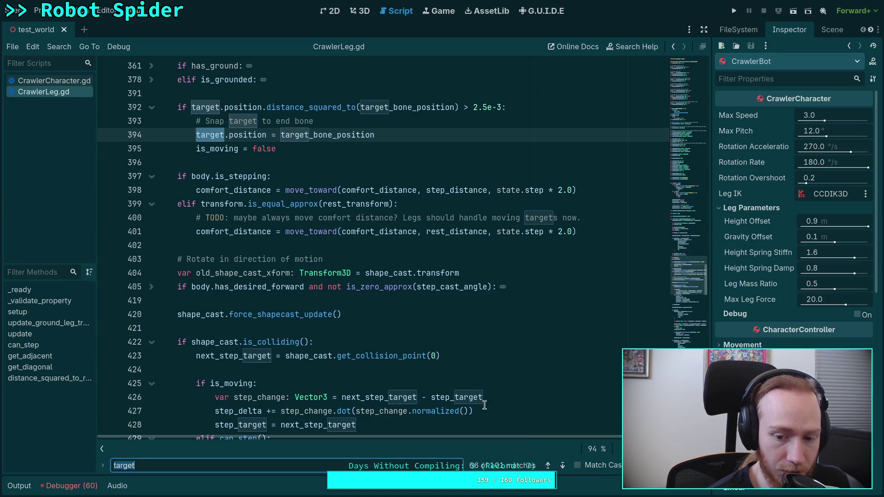
Step: Jump to the target match on line 394, close the search, and select the is_moving = false line 395
scroll(446, 380, up, 10)
scroll(446, 380, up, 5)
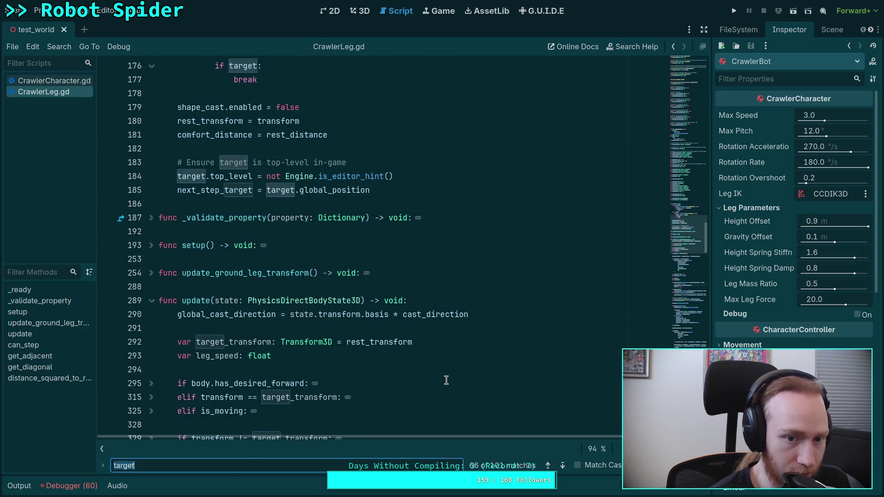
scroll(446, 380, down, 4)
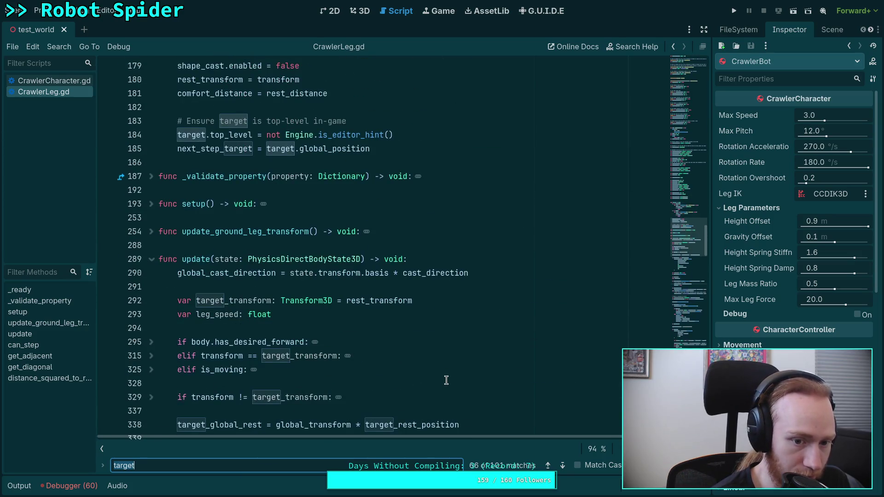
key(Return)
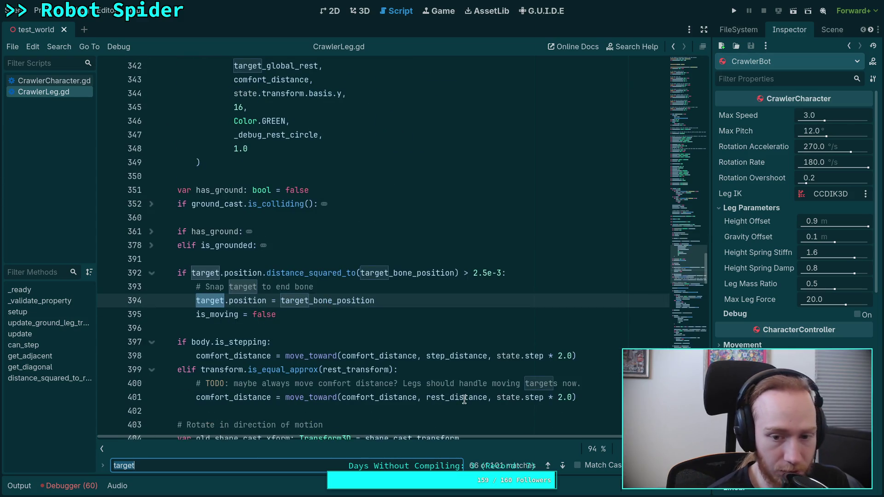
mouse_move(464, 400)
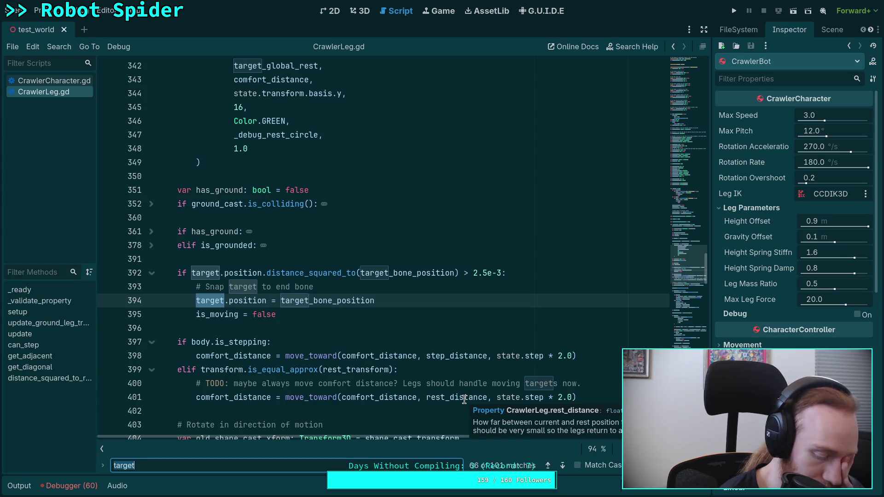
key(Escape)
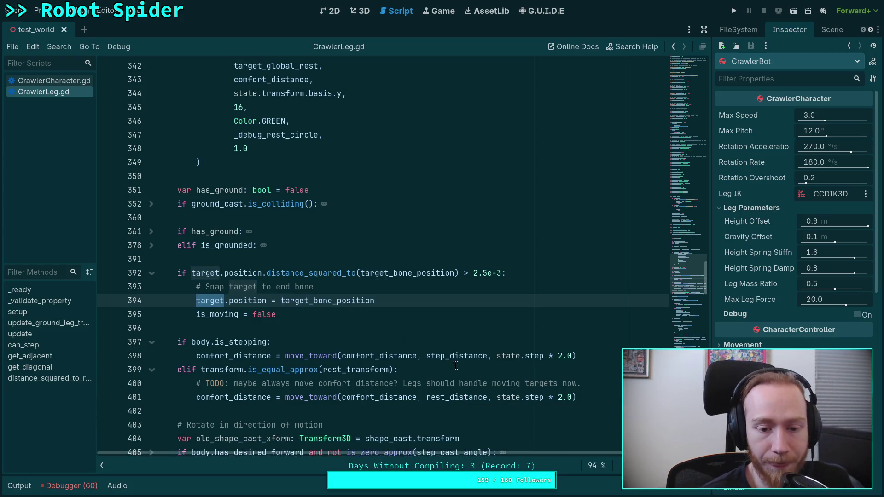
mouse_move(313, 314)
mouse_down()
mouse_move(325, 313)
mouse_move(197, 315)
mouse_up()
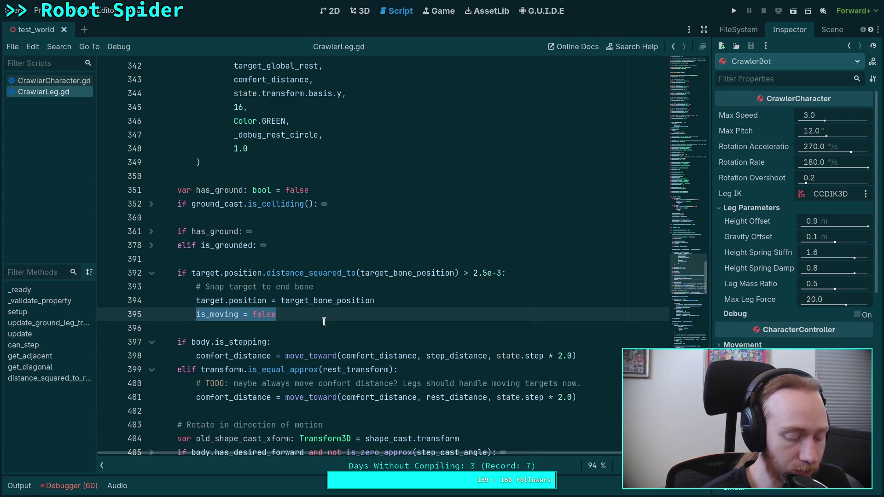
key(BackSpace)
key(BackSpace)
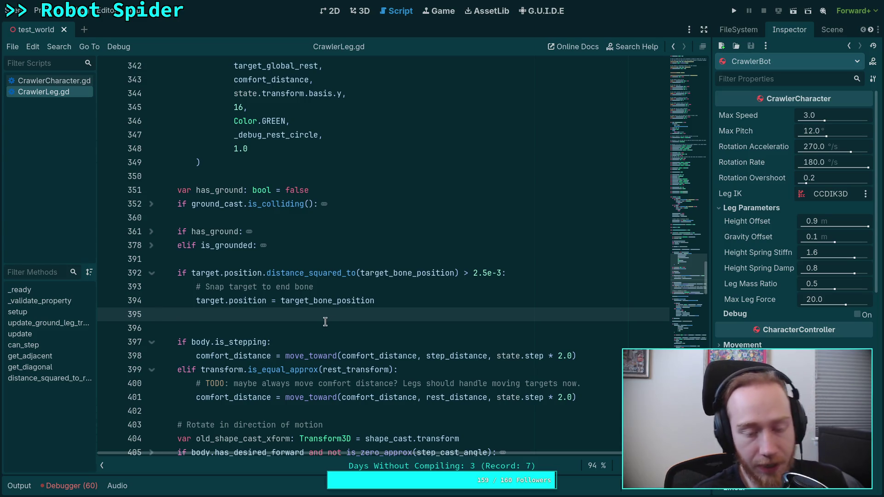
key(BackSpace)
scroll(327, 319, up, 6)
scroll(327, 319, up, 15)
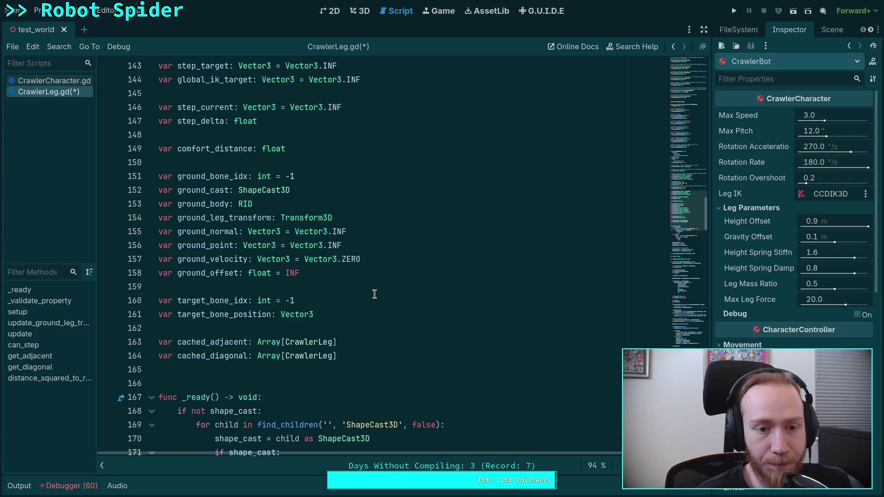
scroll(374, 294, up, 2)
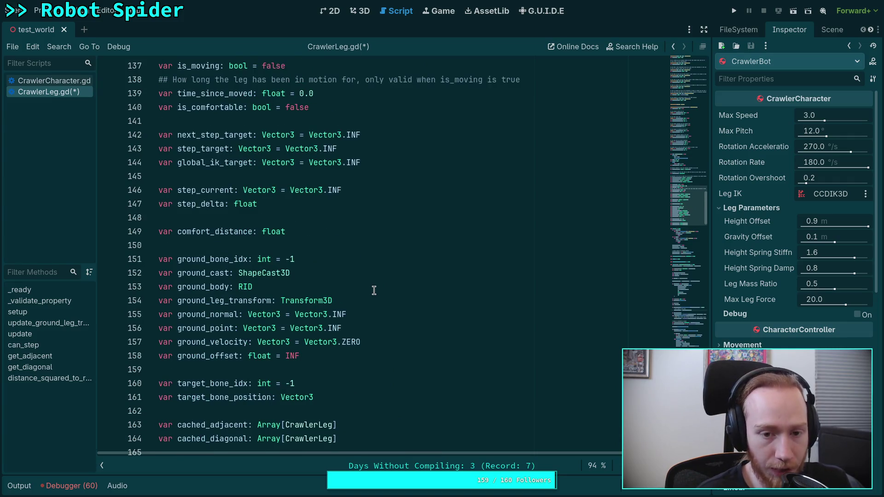
scroll(374, 290, down, 20)
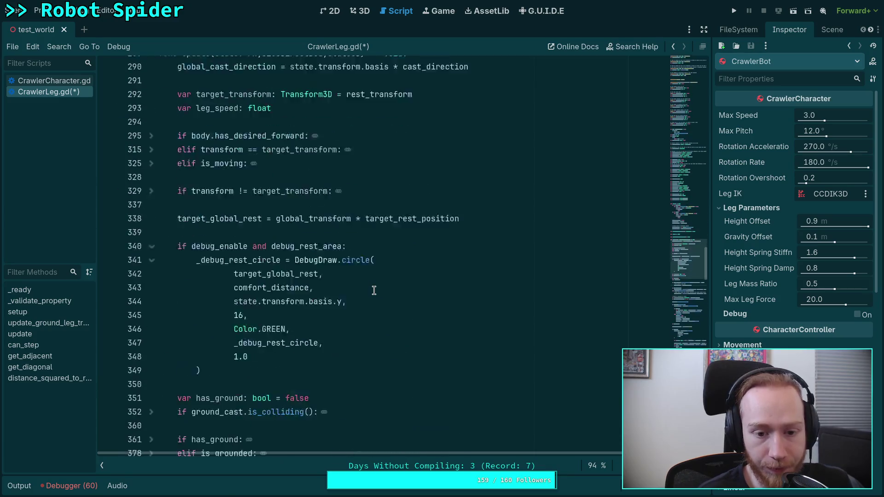
scroll(374, 290, down, 1)
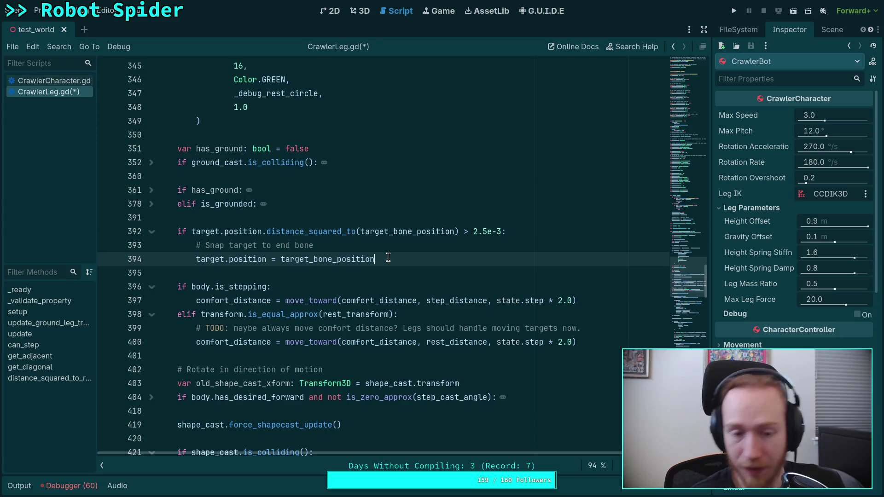
scroll(350, 245, down, 7)
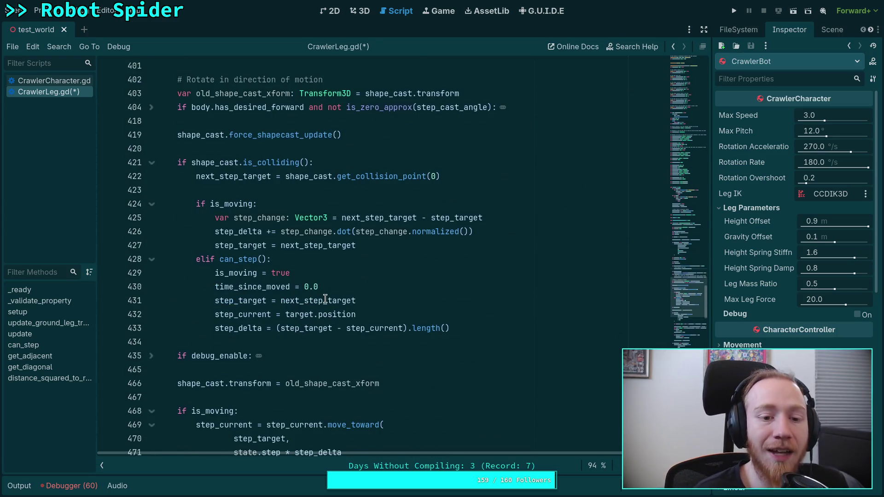
scroll(328, 297, down, 8)
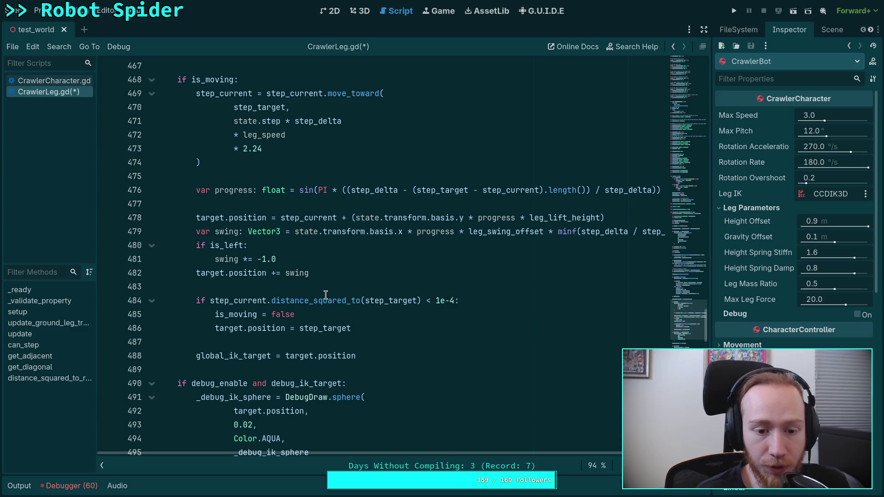
scroll(358, 326, up, 2)
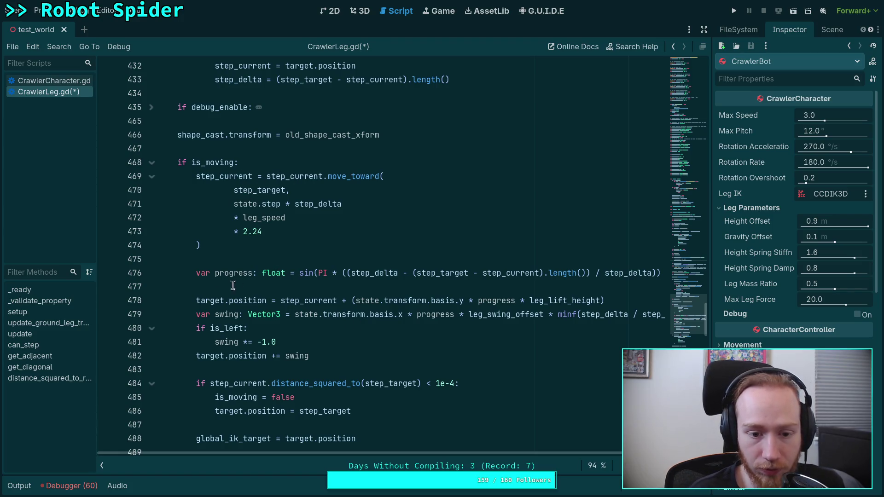
Step: Replace target.position with global_ik_target on line 478
drag(196, 301, 266, 301)
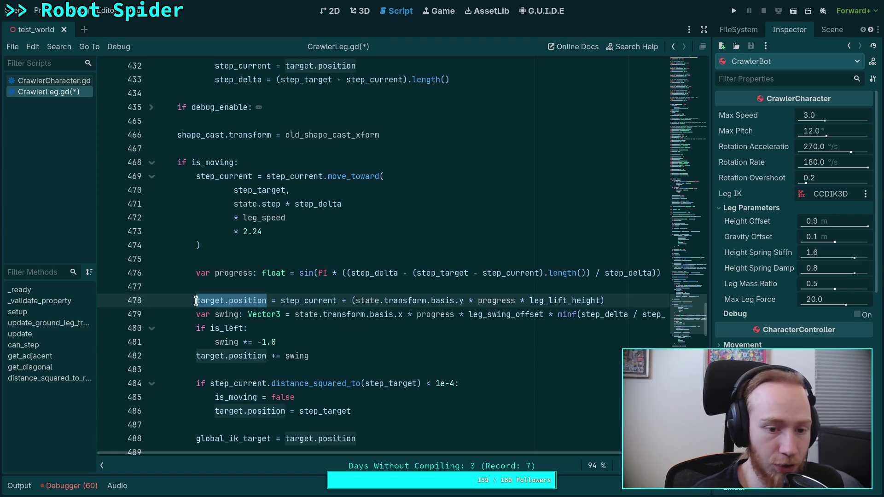
key(ctrl+f)
scroll(402, 281, down, 2)
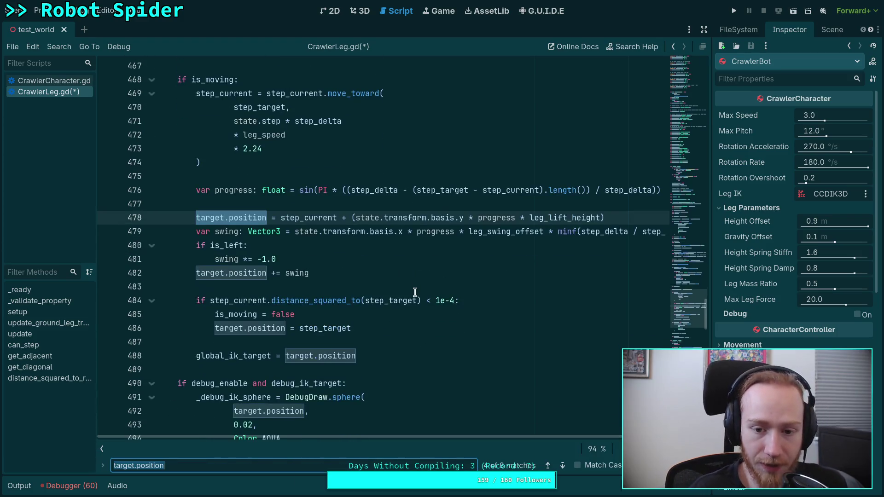
click(263, 216)
key(Up)
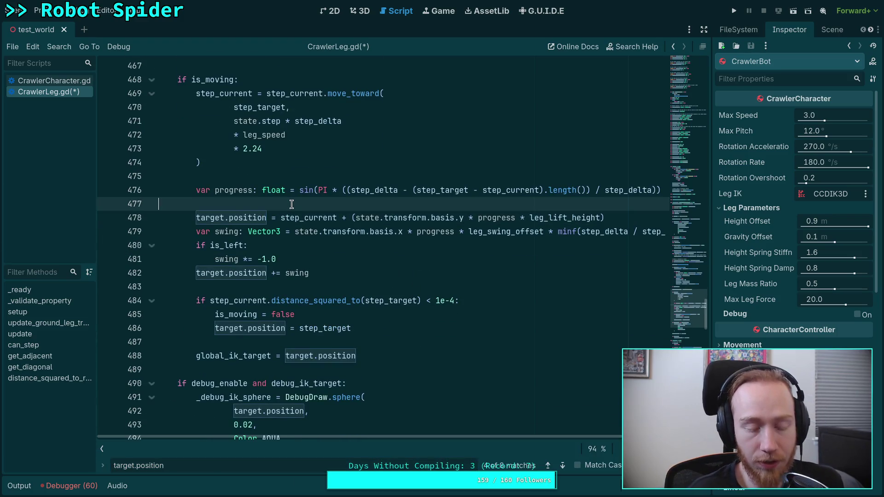
key(Return)
text(glob)
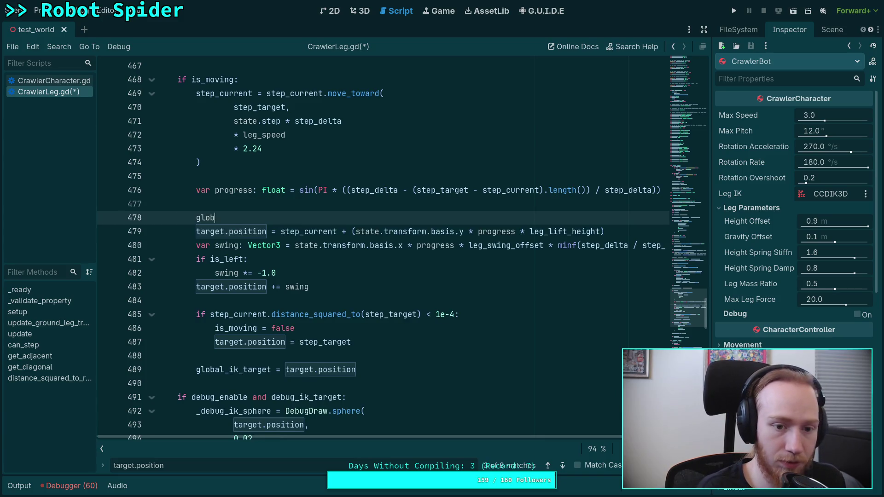
text(al_ik_target =)
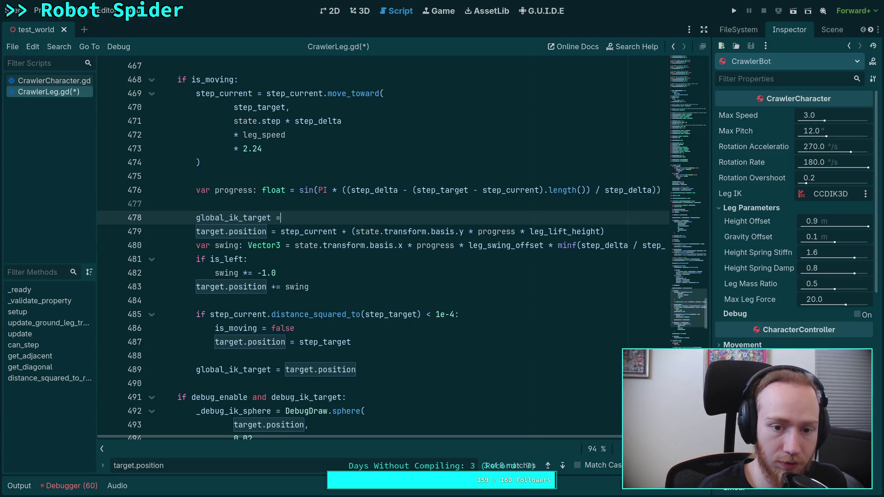
key(Escape)
double_click(266, 216)
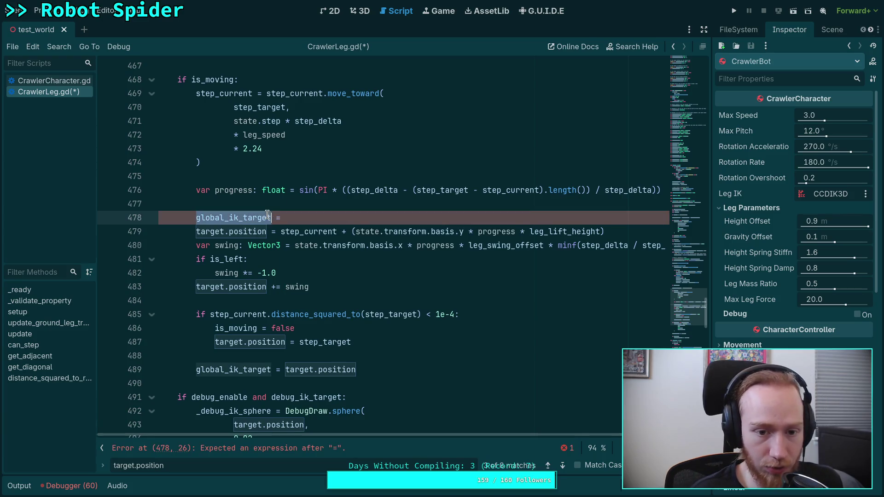
key(ctrl+x)
double_click(230, 231)
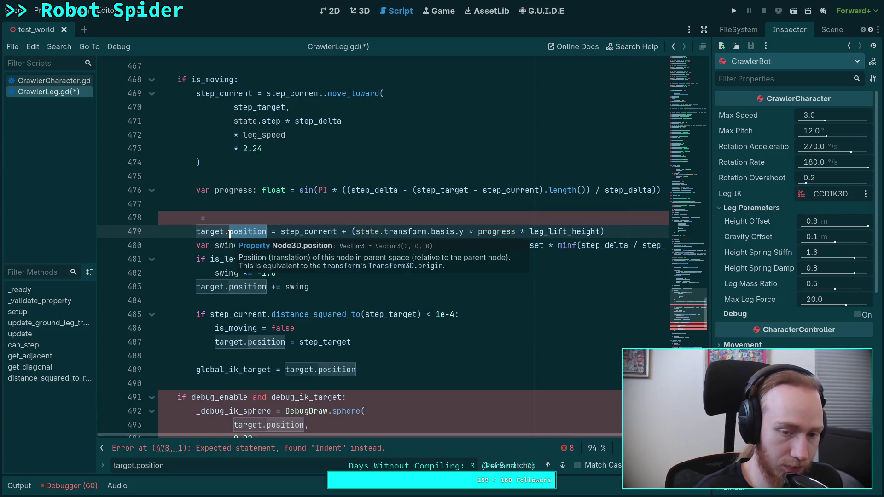
key(BackSpace)
key(BackSpace)
key(BackSpace)
key(Tab)
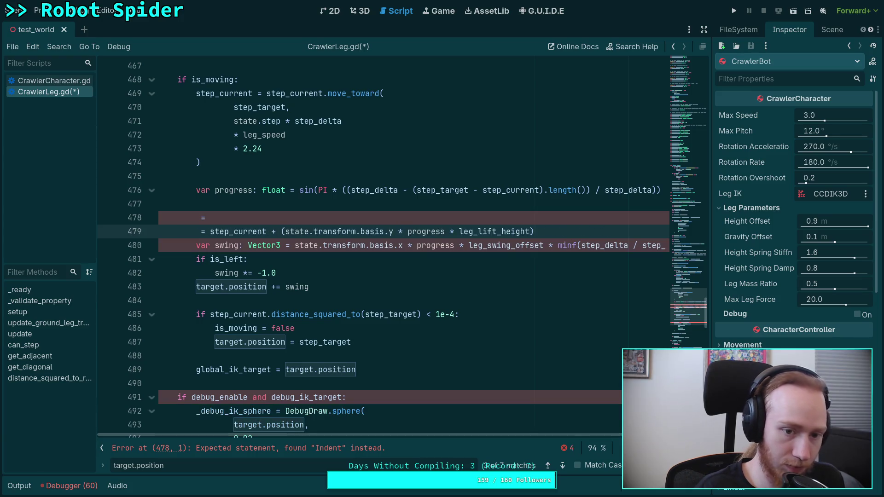
key(ctrl+v)
click(258, 216)
key(BackSpace)
key(BackSpace)
key(BackSpace)
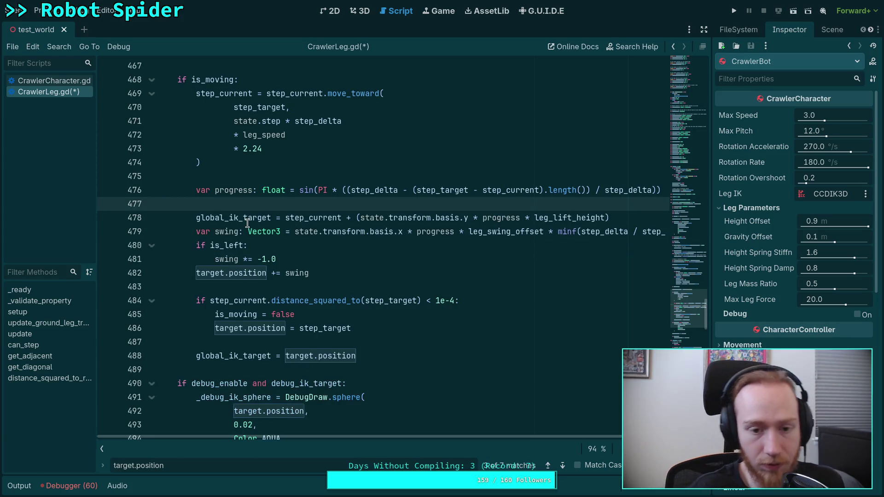
Step: Replace target.position with global_ik_target on lines 482 and 486
double_click(249, 219)
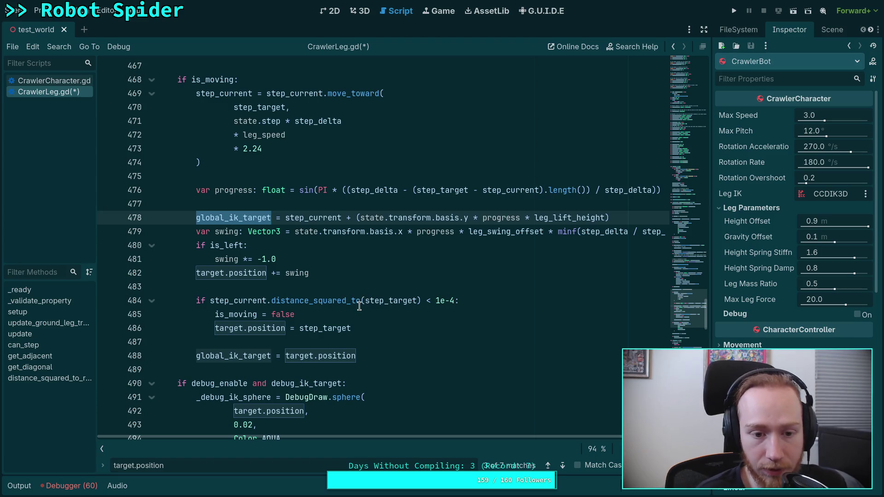
mouse_move(346, 304)
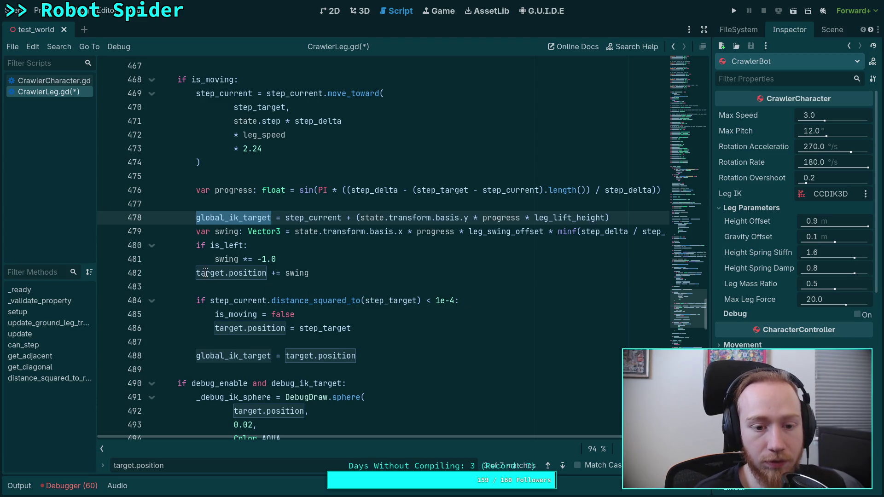
mouse_move(197, 274)
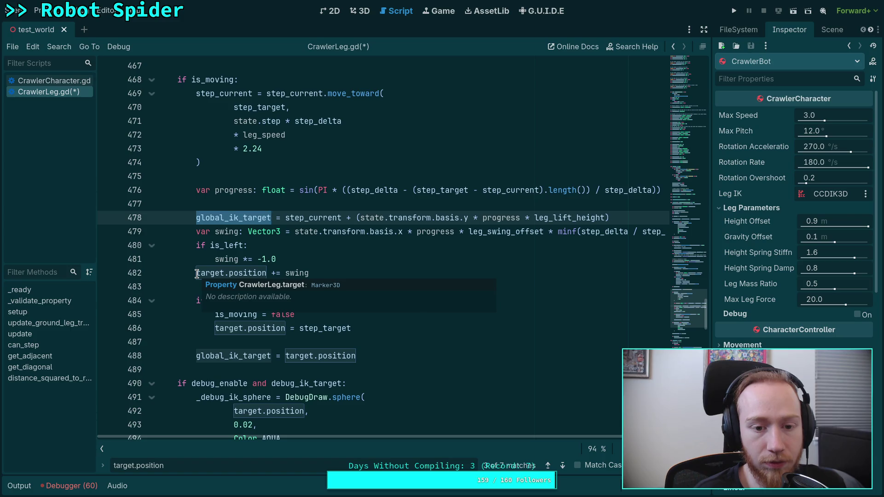
key(F3)
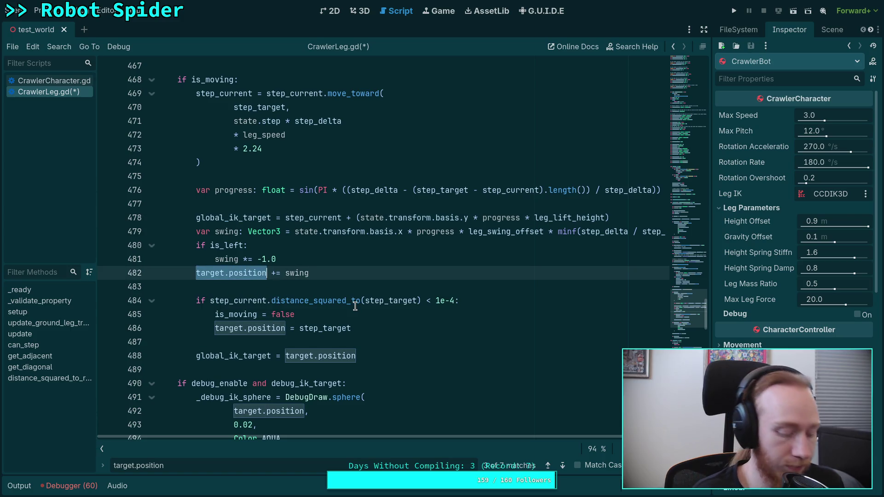
key(ctrl+v)
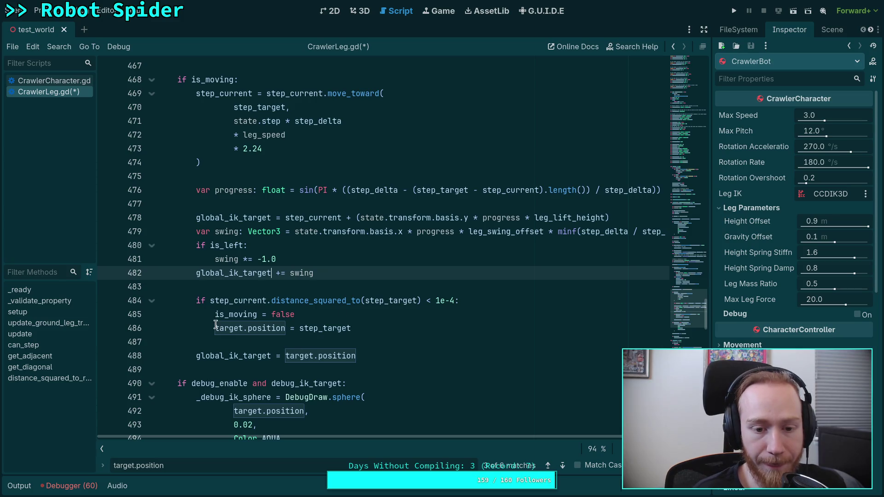
drag(215, 328, 285, 328)
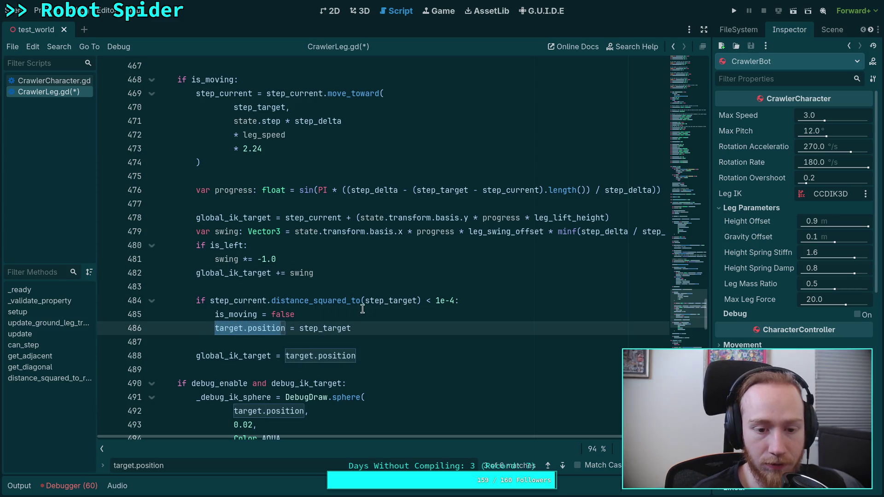
double_click(235, 300)
double_click(390, 301)
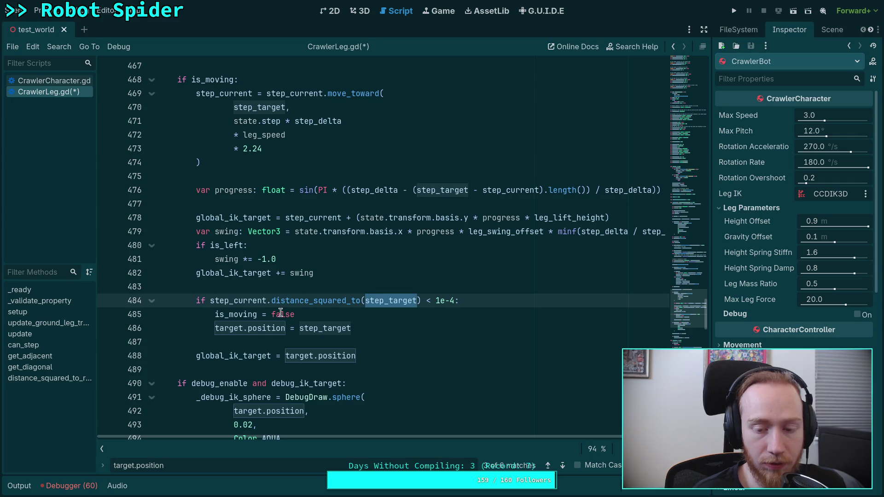
click(242, 328)
drag(214, 328, 285, 328)
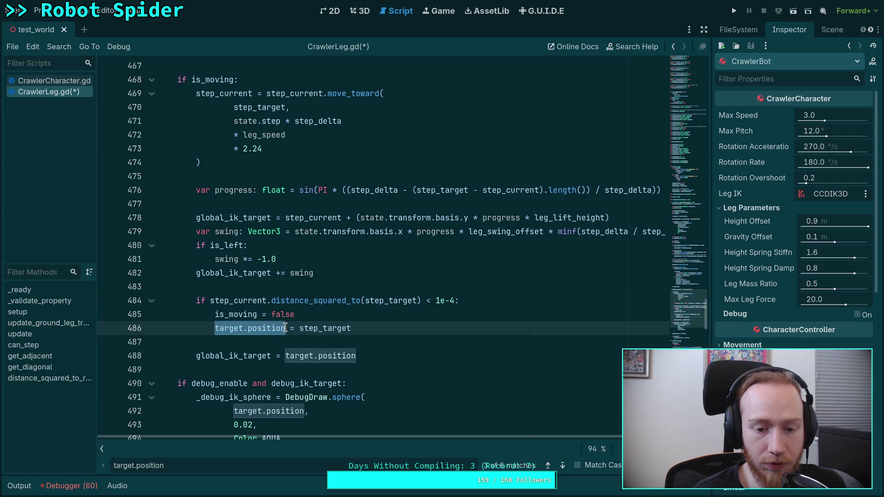
key(ctrl+v)
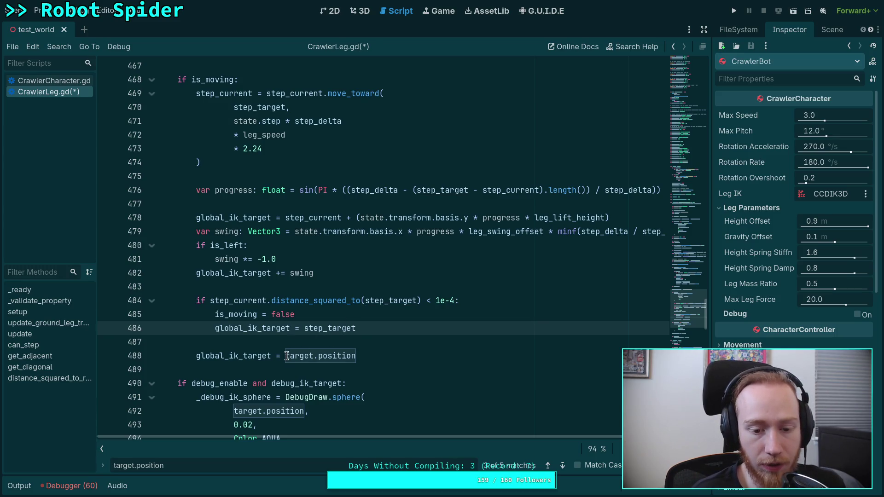
Step: Change line 488 to target.position = global_ik_target
drag(287, 356, 196, 356)
key(BackSpace)
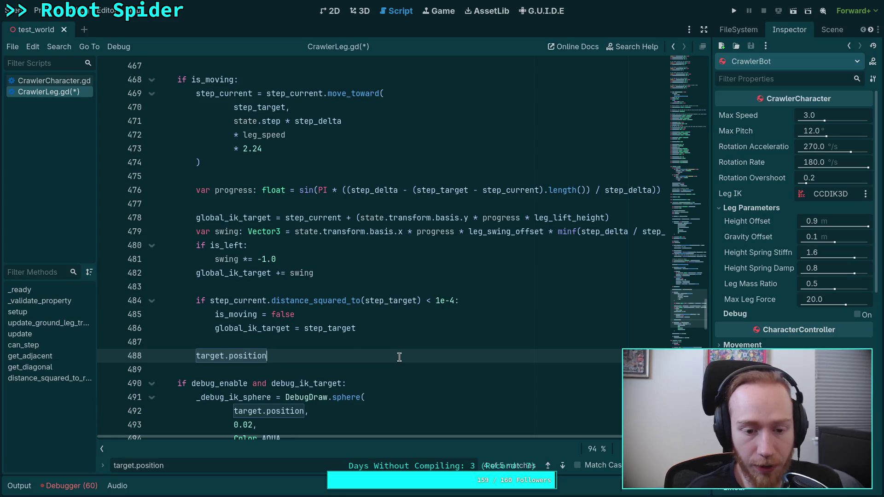
text( =/)
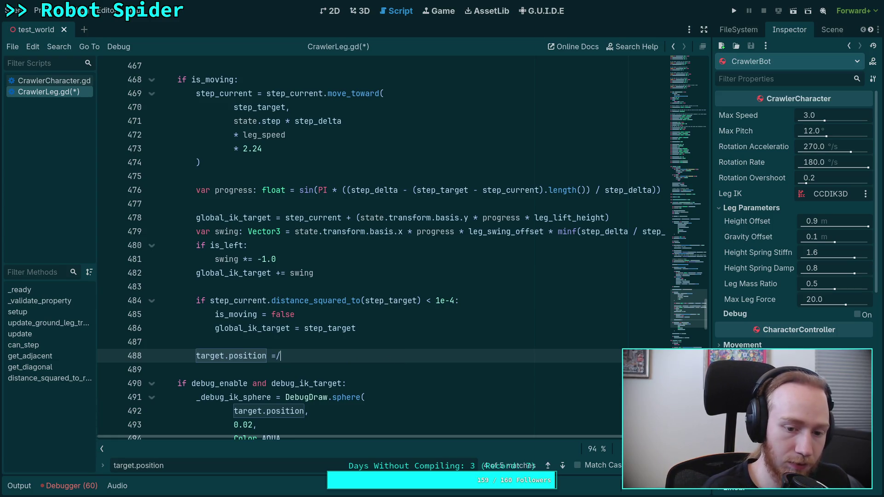
key(BackSpace)
text(global_ik_target)
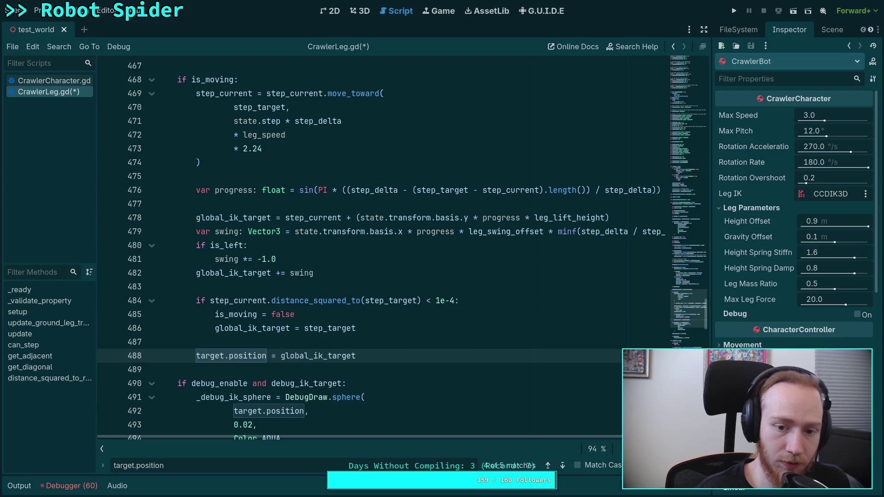
scroll(398, 356, down, 3)
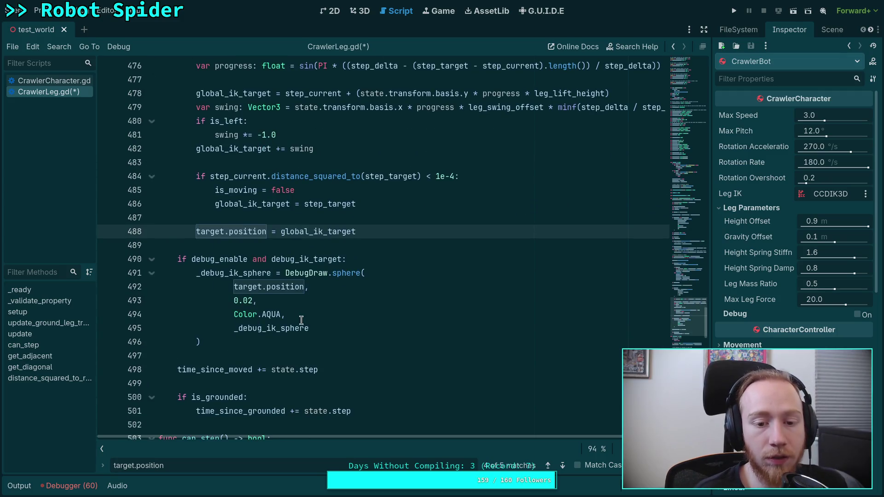
double_click(305, 259)
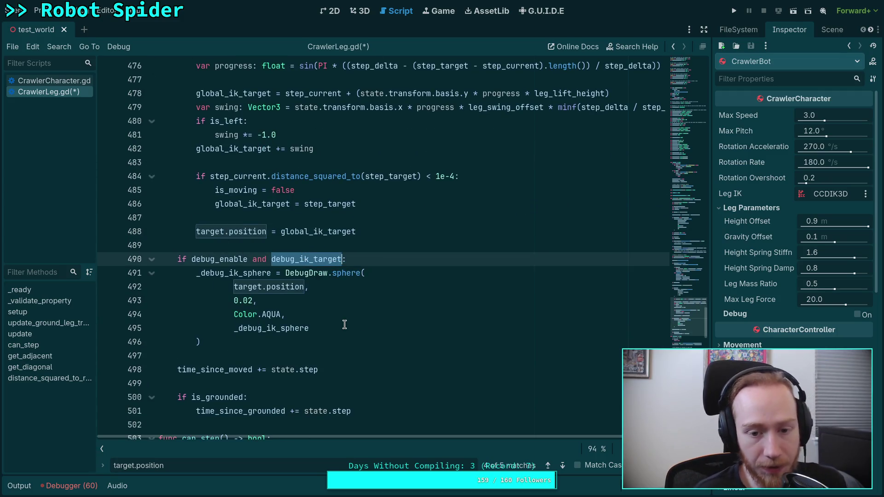
click(388, 259)
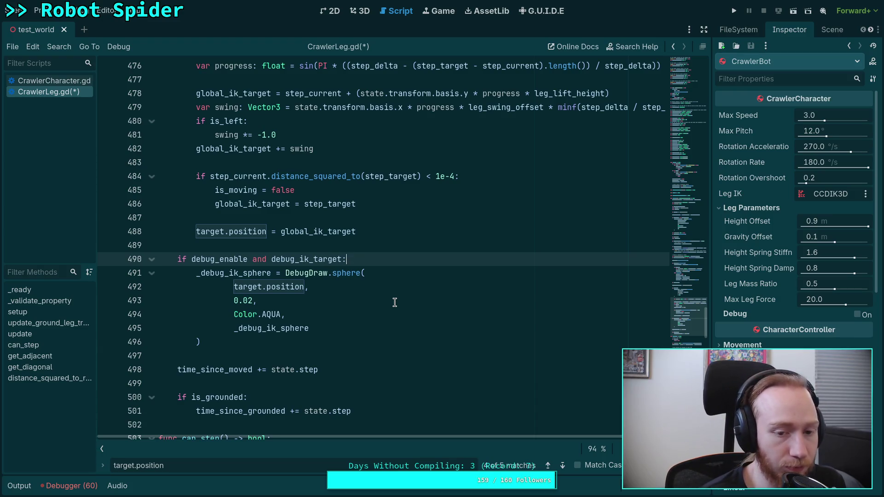
click(243, 340)
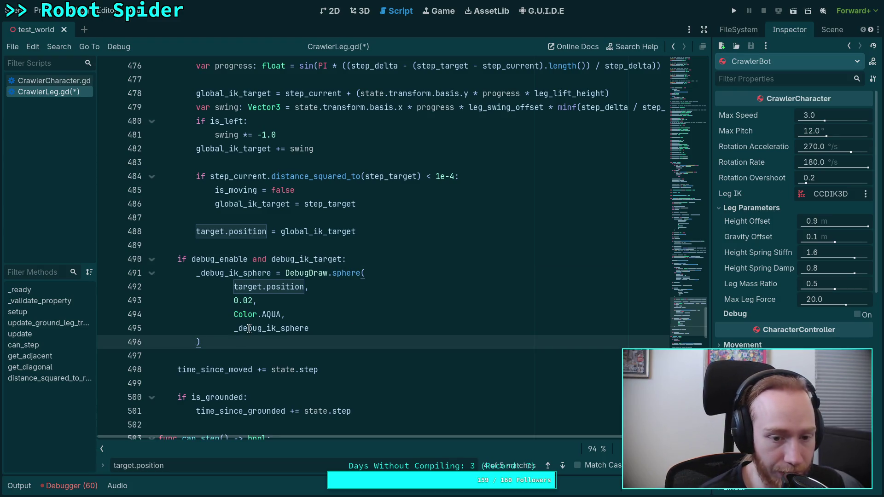
mouse_move(237, 307)
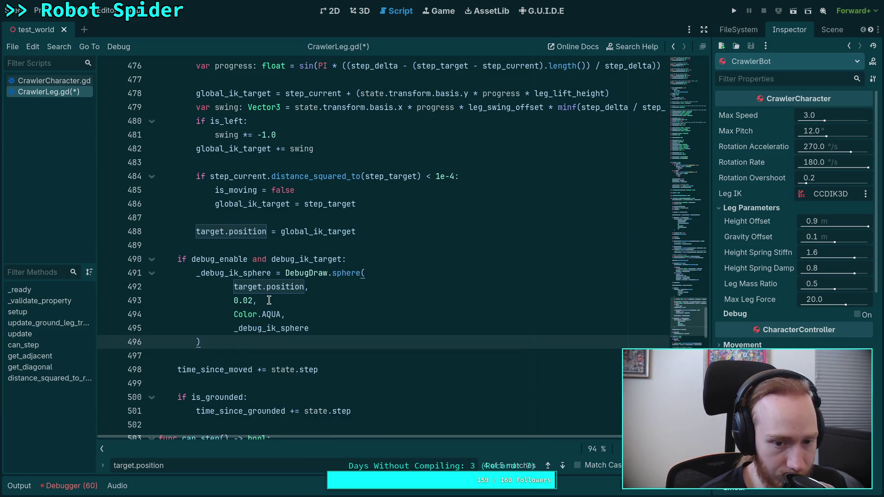
drag(234, 287, 293, 287)
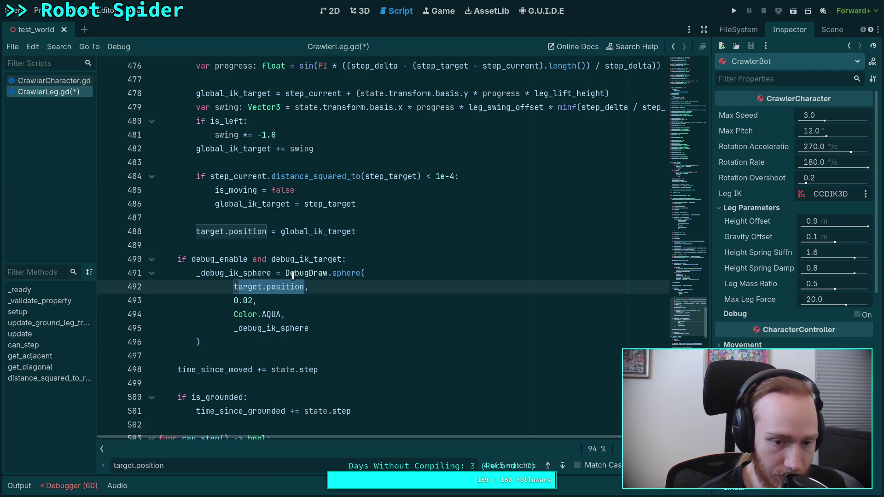
mouse_move(292, 276)
scroll(293, 275, up, 3)
double_click(219, 274)
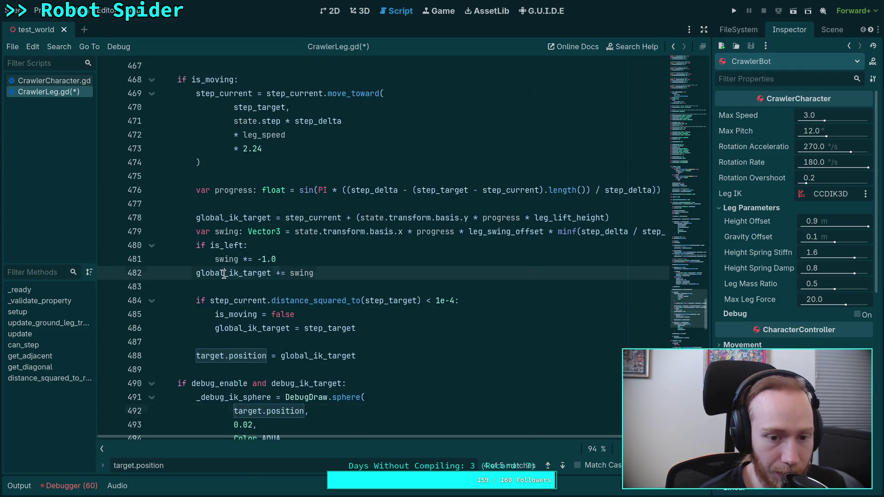
mouse_move(313, 300)
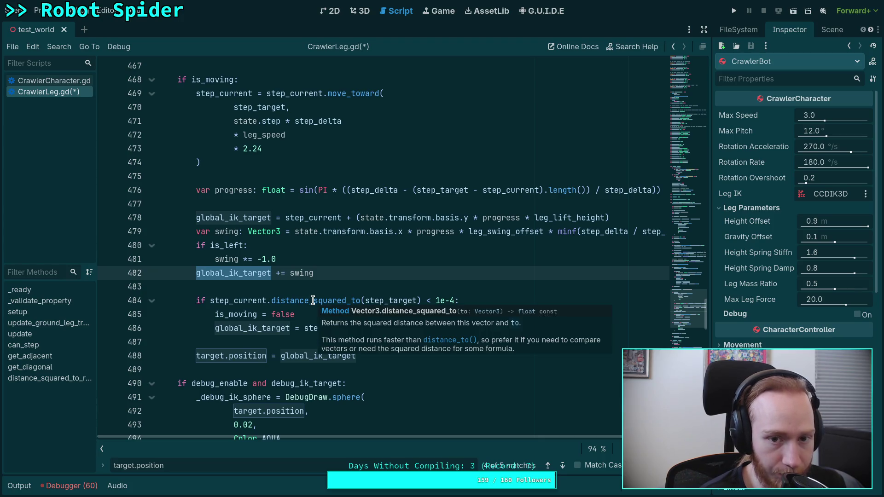
click(286, 339)
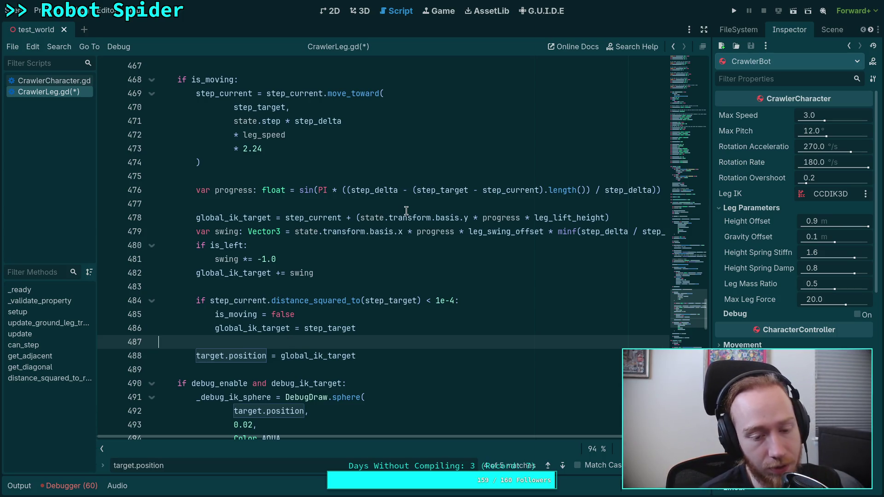
mouse_move(400, 211)
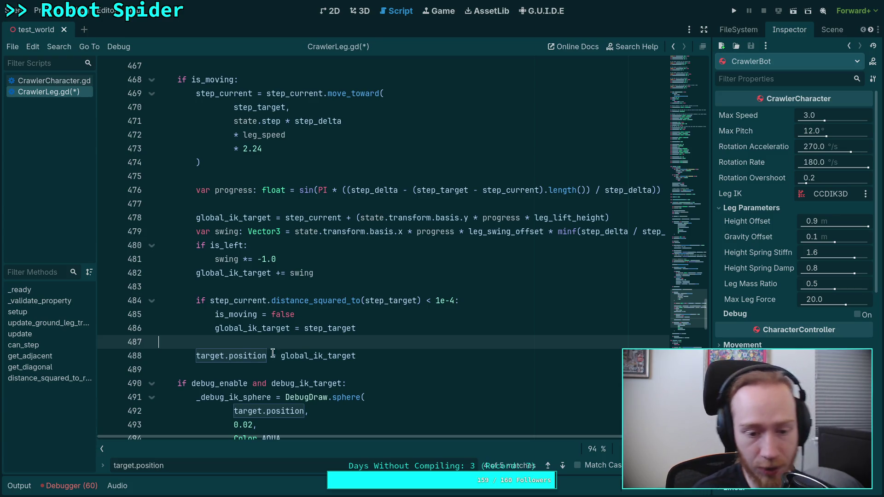
drag(197, 357, 266, 357)
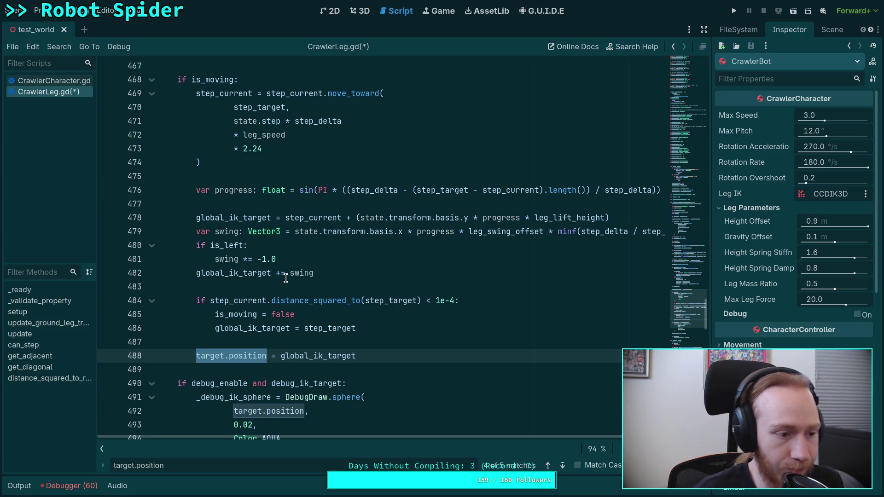
click(313, 289)
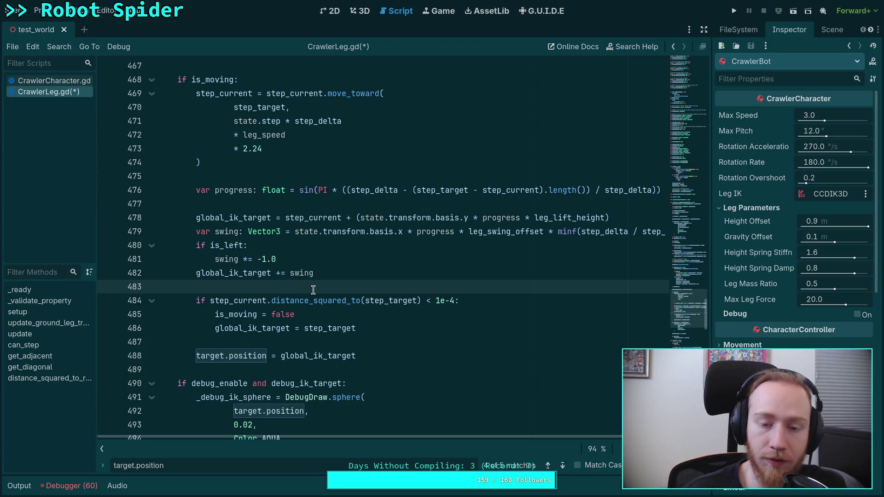
scroll(313, 289, up, 1)
drag(416, 433, 443, 434)
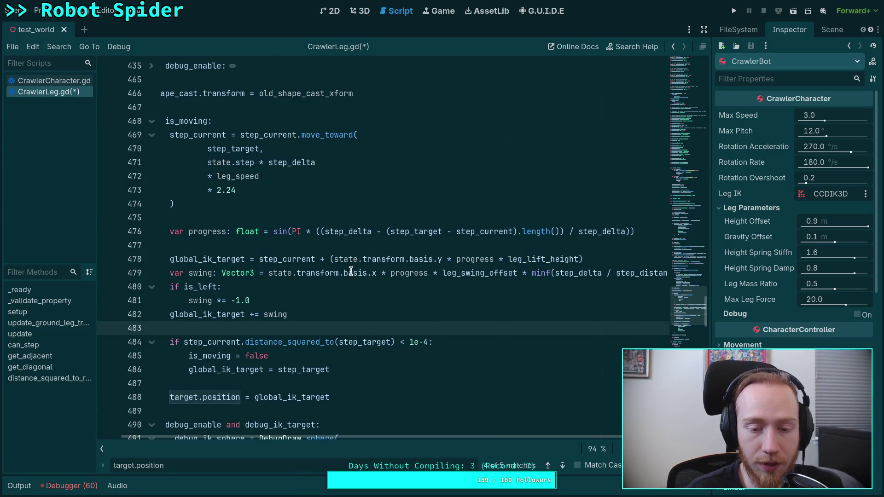
Step: Add the missing opening parenthesis so line 476 reads sin(PI * ((step_delta - ...) / step_delta))
double_click(341, 232)
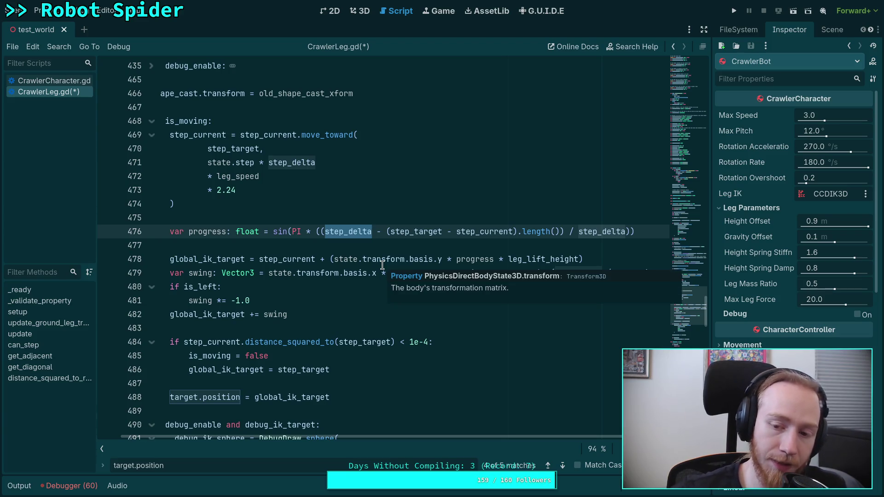
click(629, 231)
click(321, 231)
text(()
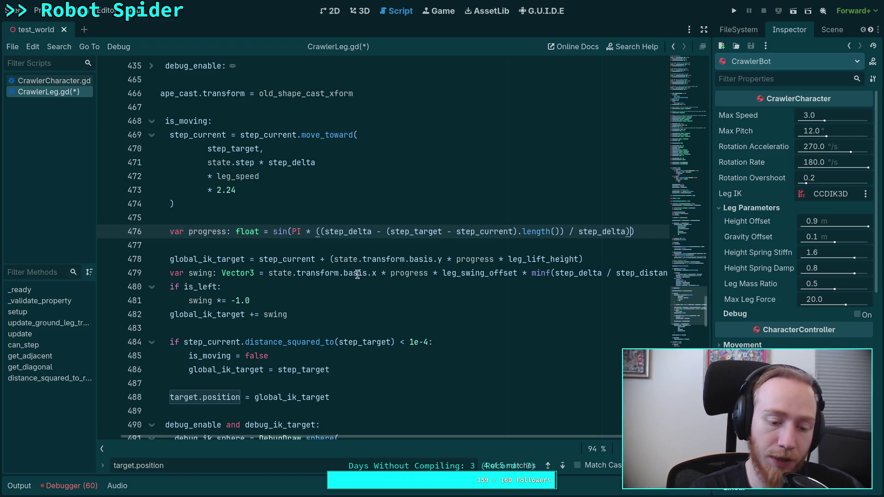
Step: Delete the old target.position snap line 394
drag(344, 437, 322, 438)
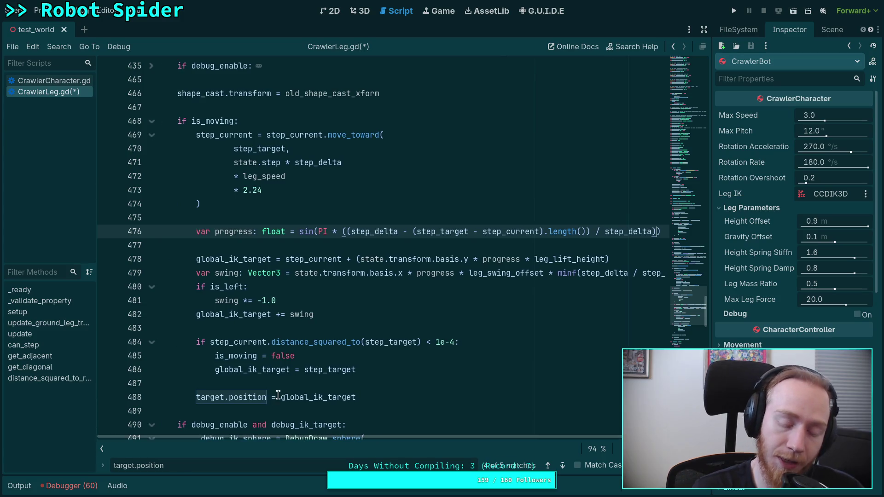
click(291, 397)
scroll(291, 355, up, 7)
scroll(291, 355, up, 8)
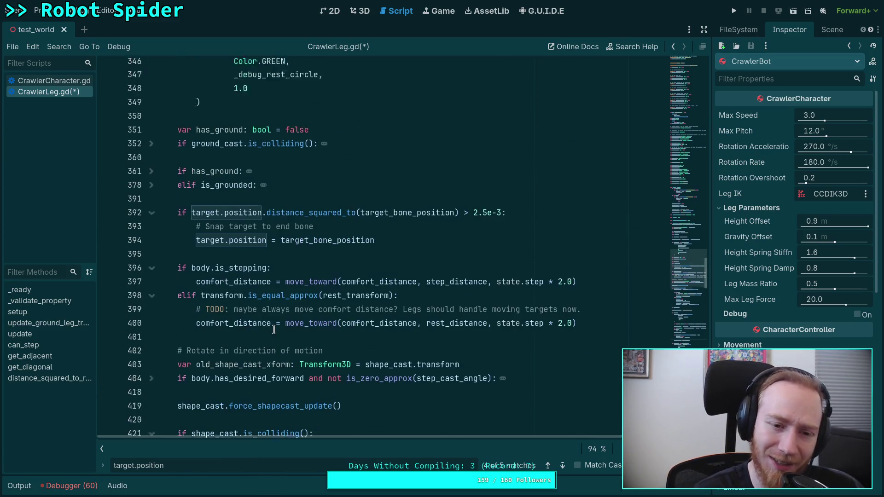
click(359, 301)
scroll(389, 318, down, 1)
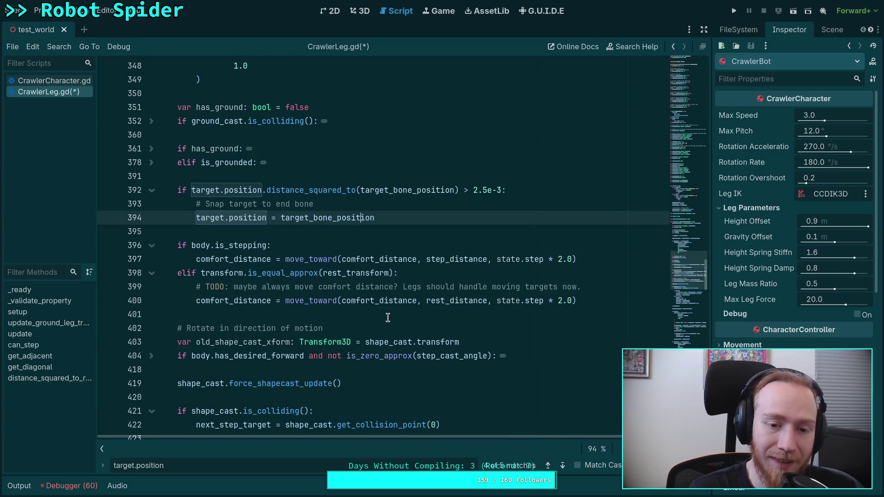
scroll(389, 317, up, 1)
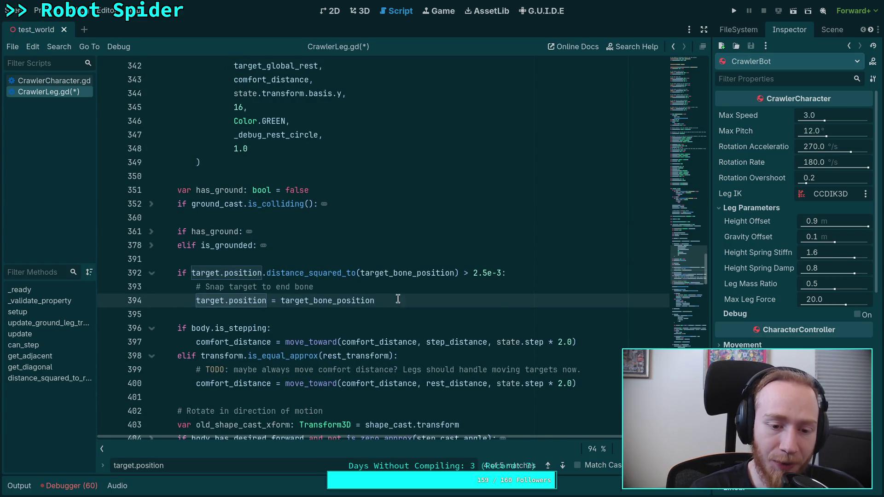
drag(396, 301, 196, 299)
key(BackSpace)
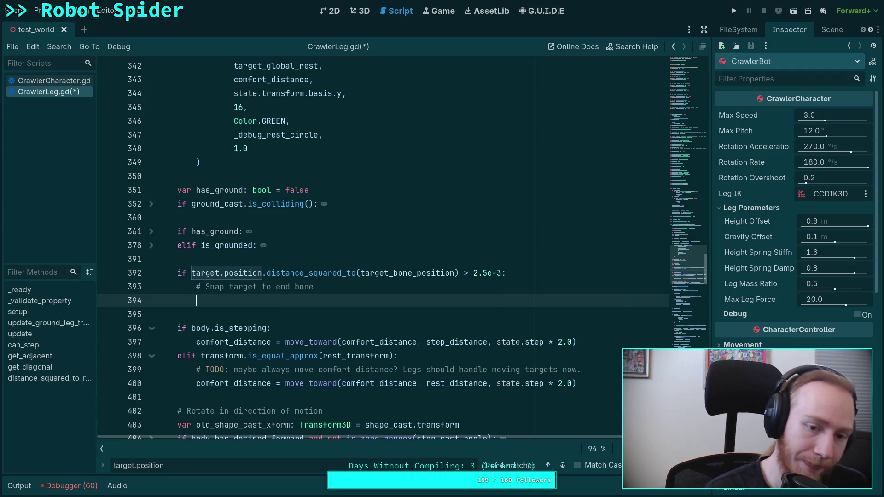
Step: Make the snap condition on line 392 test global_ik_target instead of target.position
drag(191, 272, 265, 273)
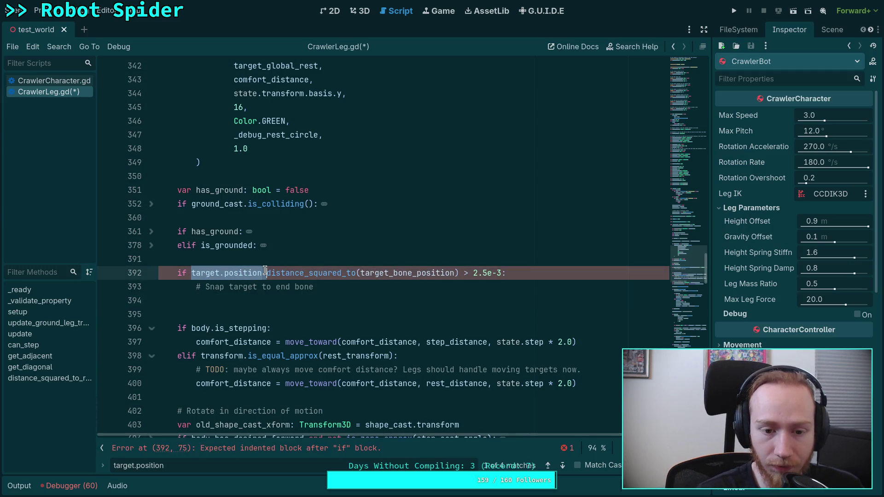
drag(191, 272, 262, 272)
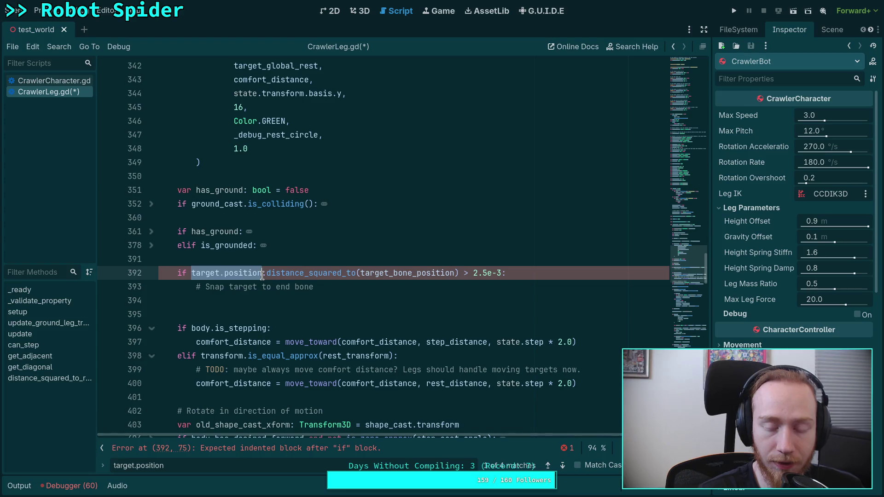
text(global_i)
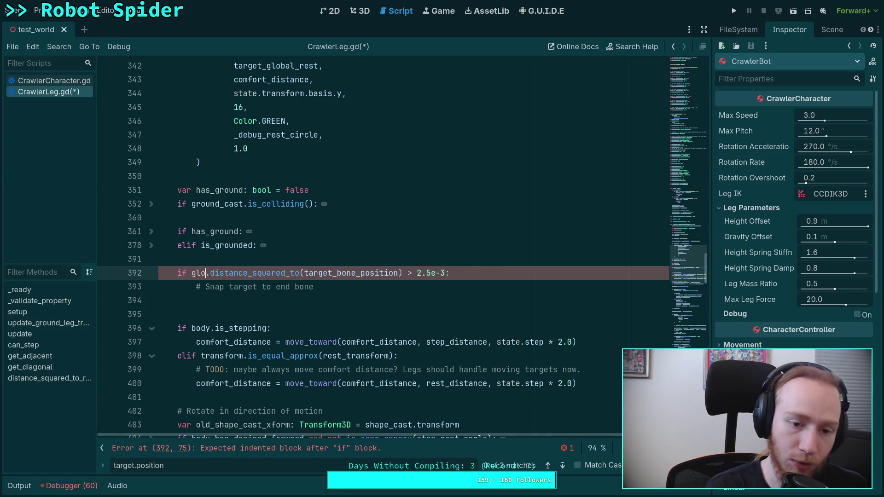
key(Return)
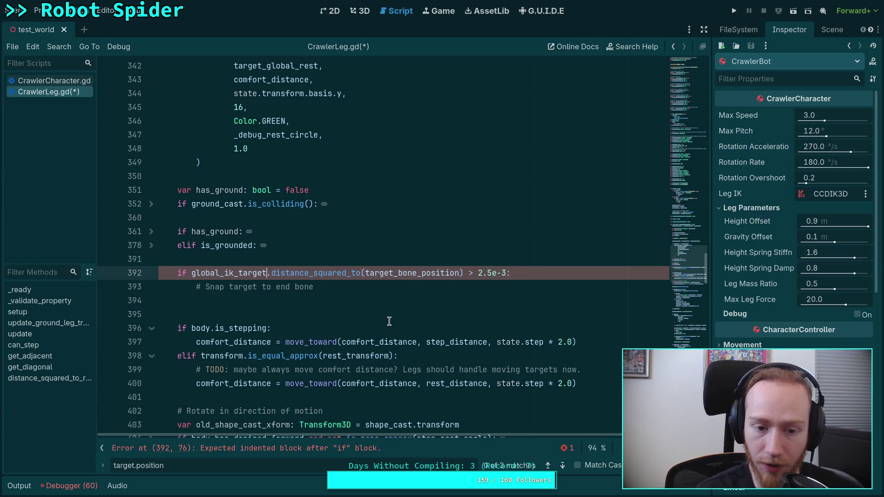
Step: Remove the leftover snap comment and close the find bar
click(419, 303)
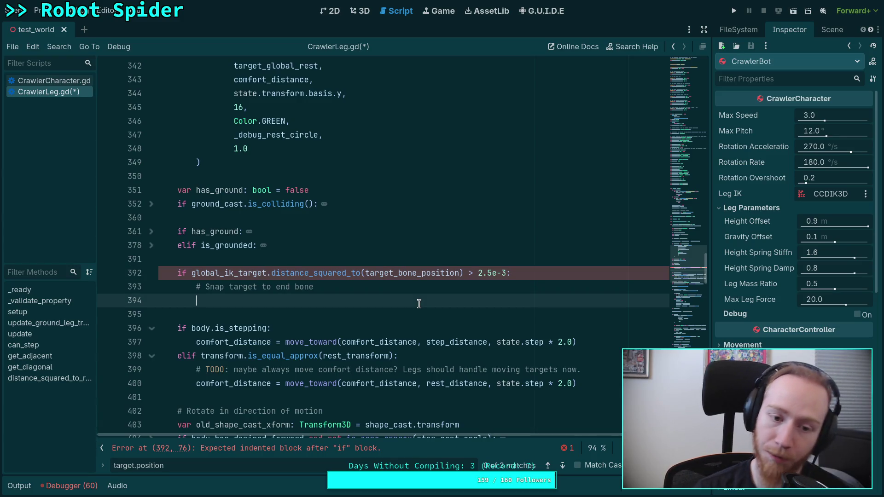
key(shift+Up)
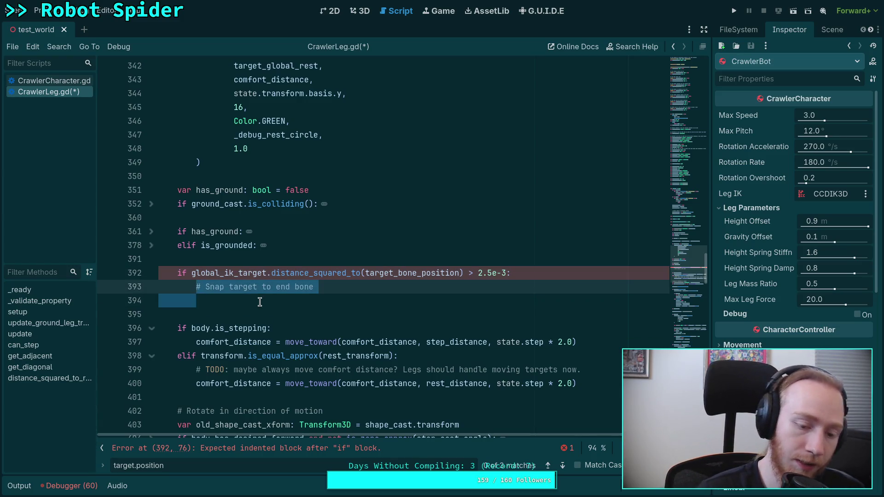
key(BackSpace)
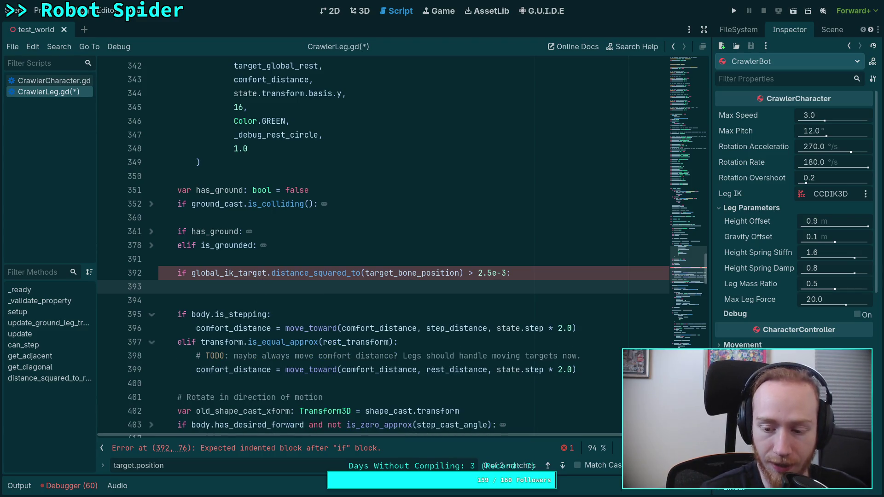
key(Escape)
scroll(499, 318, up, 2)
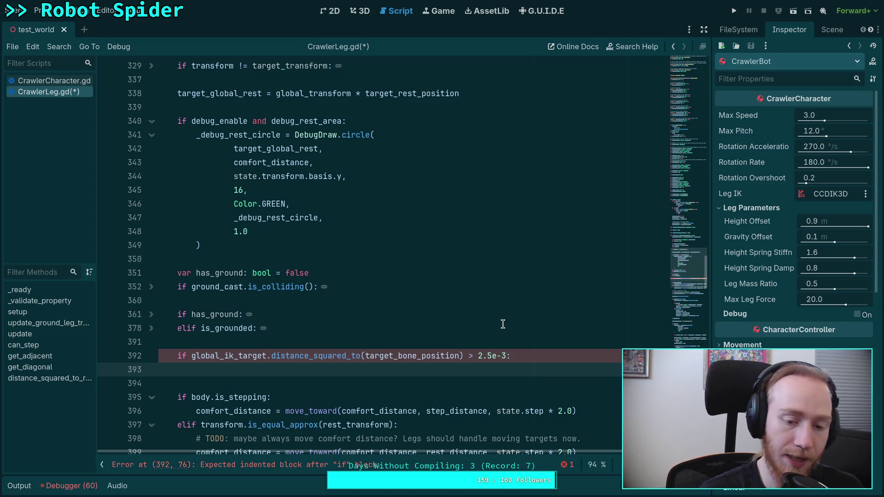
click(693, 192)
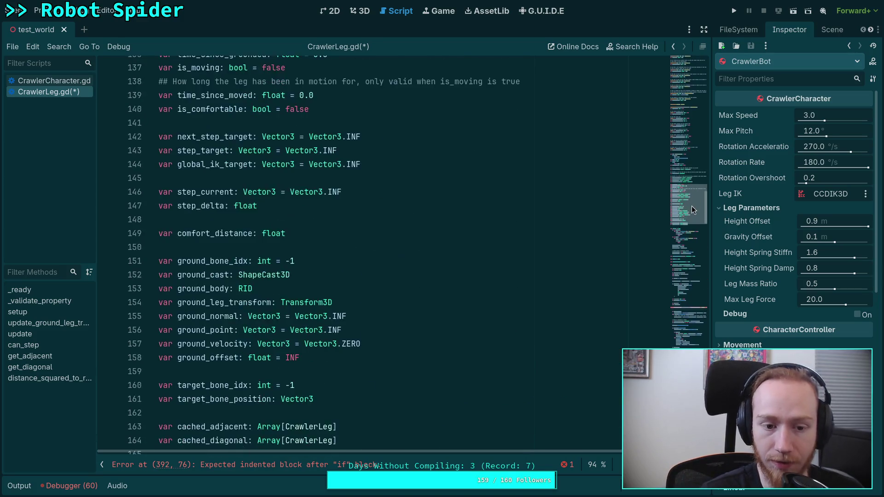